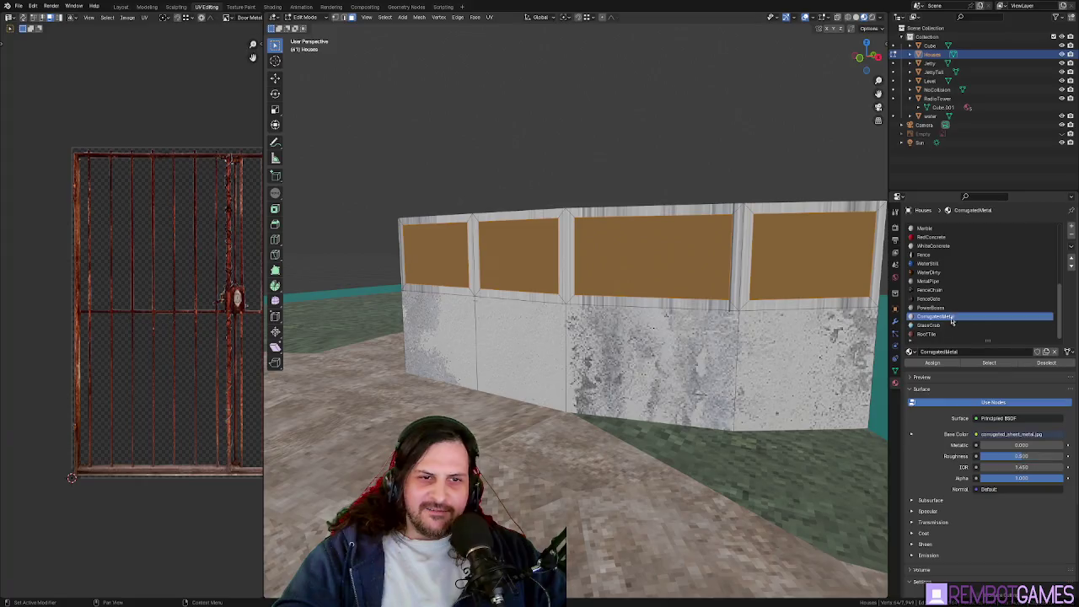
Switch to the FenceChain material and reset the UVs of its upper wall panels
left_click(932, 291)
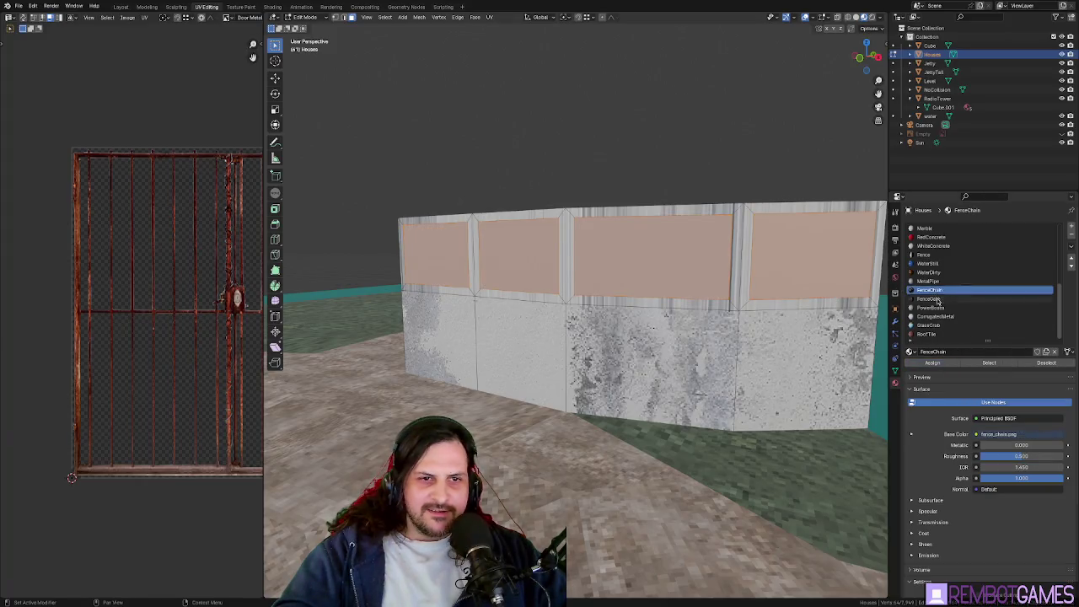
mouse_move(877, 363)
middle_mouse_down()
mouse_move(758, 335)
mouse_move(765, 318)
mouse_move(699, 318)
middle_mouse_up()
left_click(755, 314)
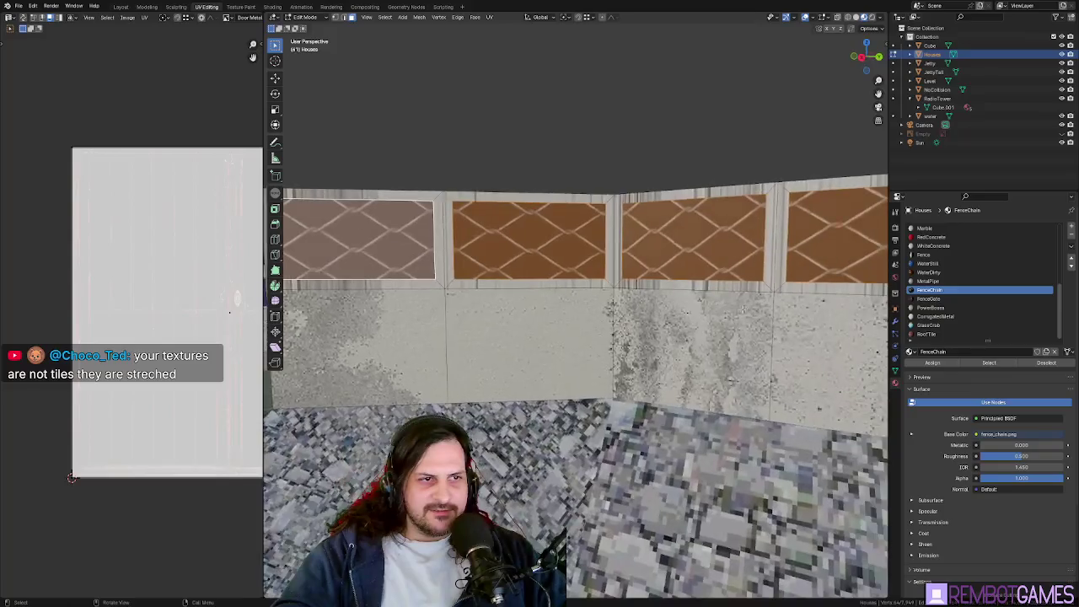
Scale up the fence panels' UVs so the chain-link diamonds tile finely, then exit Edit Mode
mouse_move(653, 320)
middle_mouse_down()
mouse_move(653, 357)
mouse_move(549, 340)
mouse_move(790, 317)
mouse_move(648, 337)
middle_mouse_up()
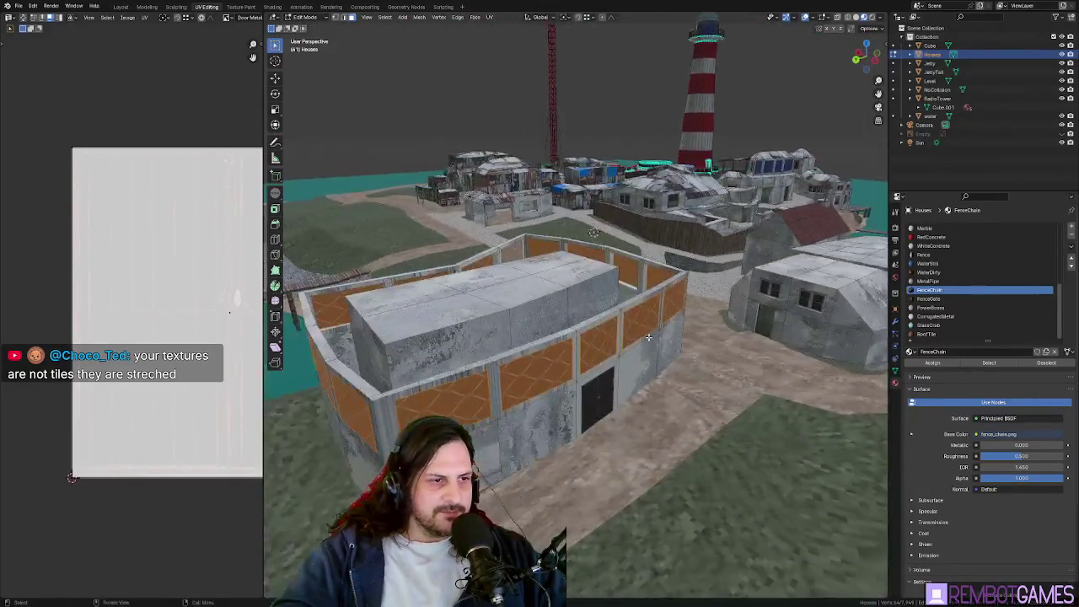
middle_click_drag(648, 338, 590, 329)
middle_click_drag(53, 266, 118, 262)
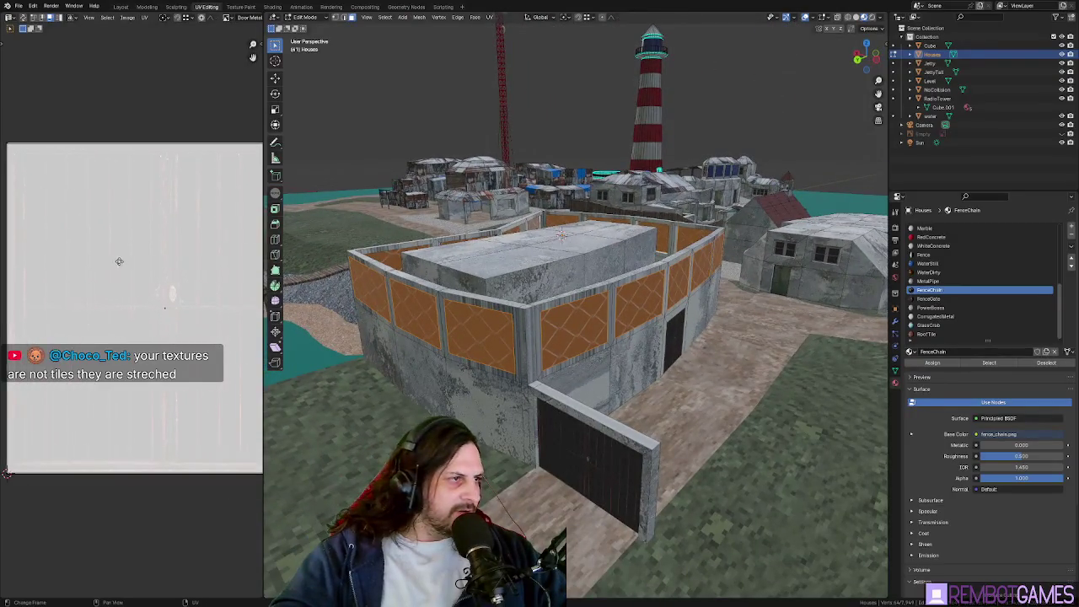
key("s")
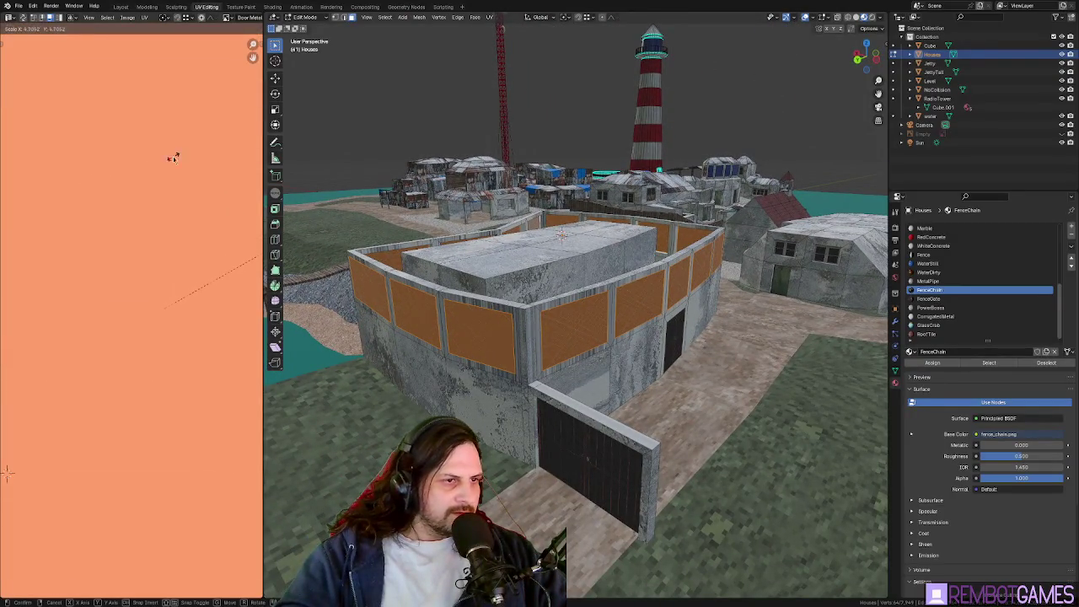
left_click(173, 158)
mouse_move(472, 211)
middle_mouse_down()
mouse_move(584, 233)
mouse_move(563, 351)
mouse_move(582, 302)
middle_mouse_up()
key("Tab")
key("Tab")
Select the middle fence panel face and unwrap it
left_click(583, 312)
middle_click_drag(583, 313, 582, 321)
key("u")
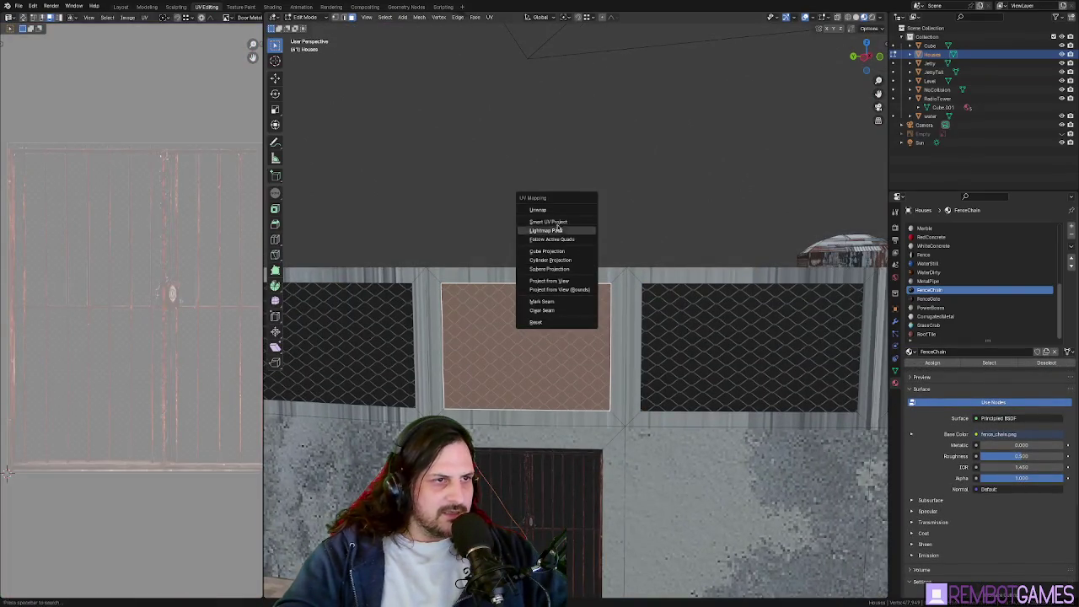
left_click(557, 211)
Rotate the middle panel's UVs 90° and scale them by 8
scroll(557, 337, "down", 2)
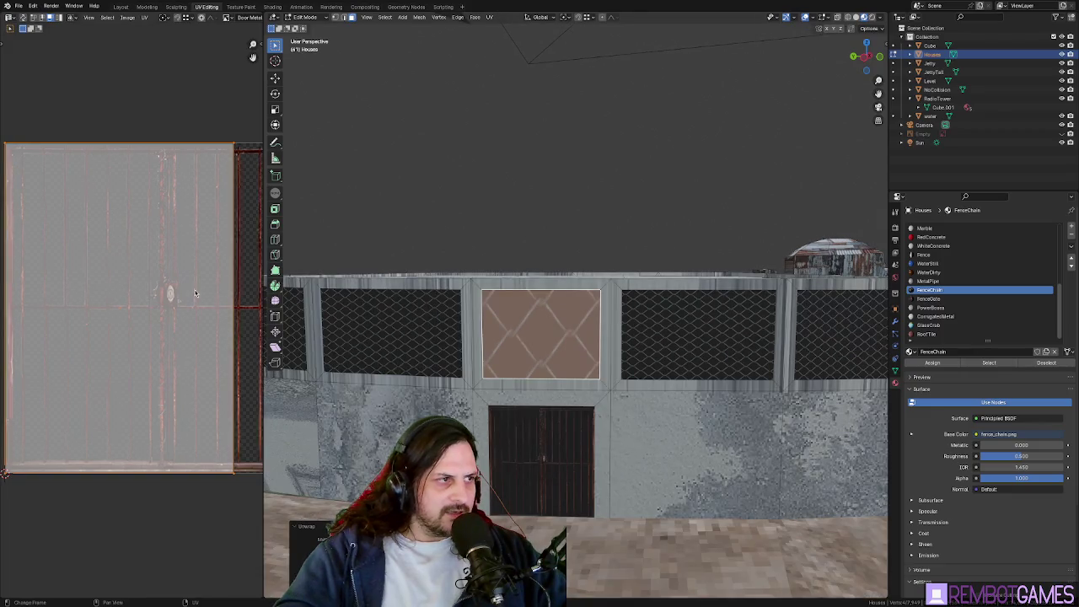
scroll(196, 294, "down", 2)
type("90")
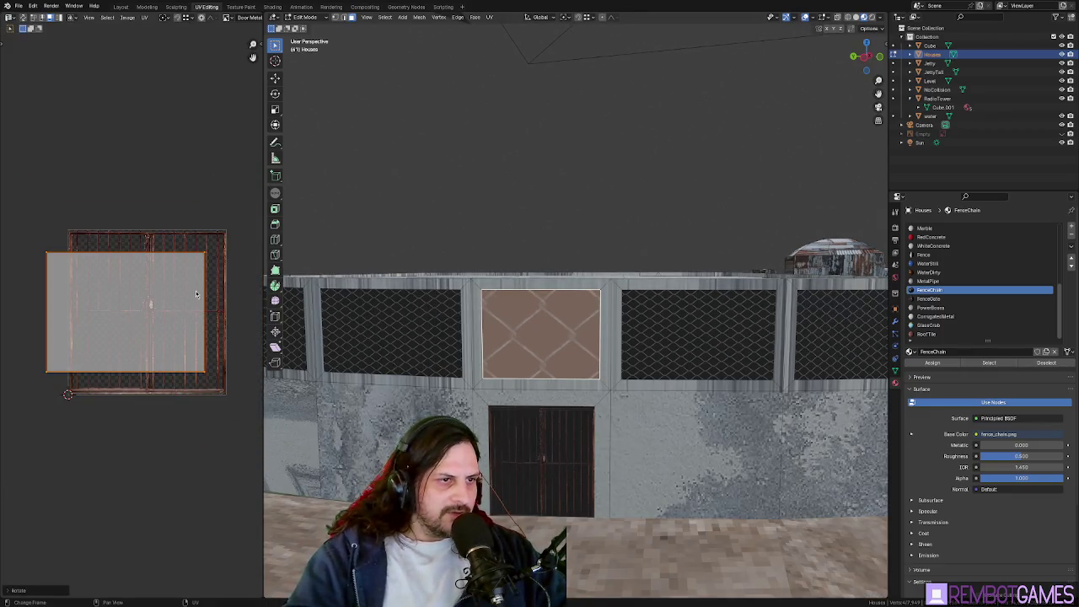
type("s")
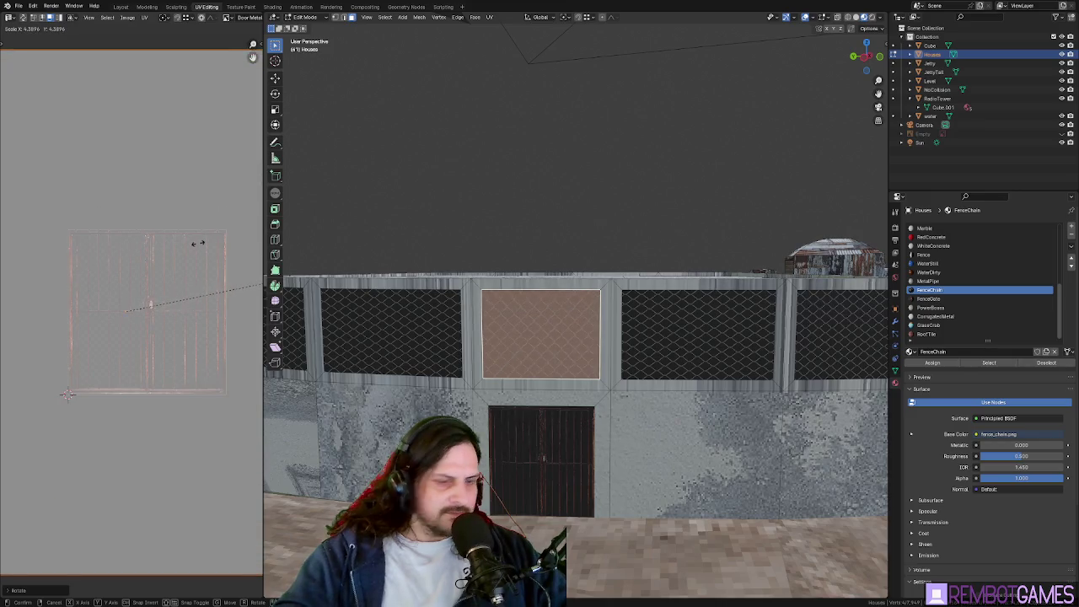
type("2")
key("BackSpace")
type("3")
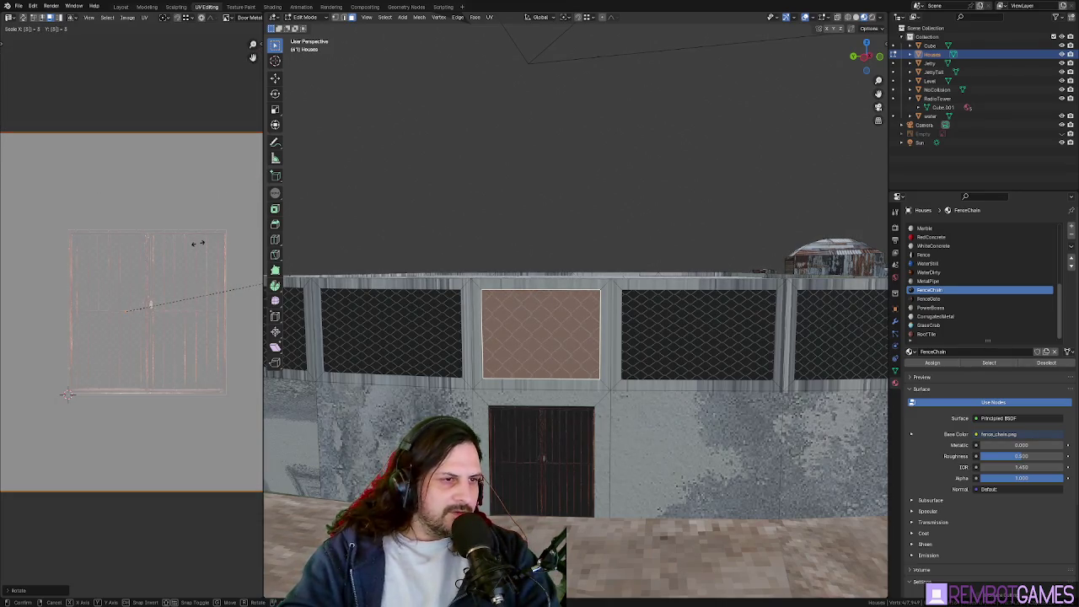
key("BackSpace")
type("5")
key("BackSpace")
type("8")
key("Return")
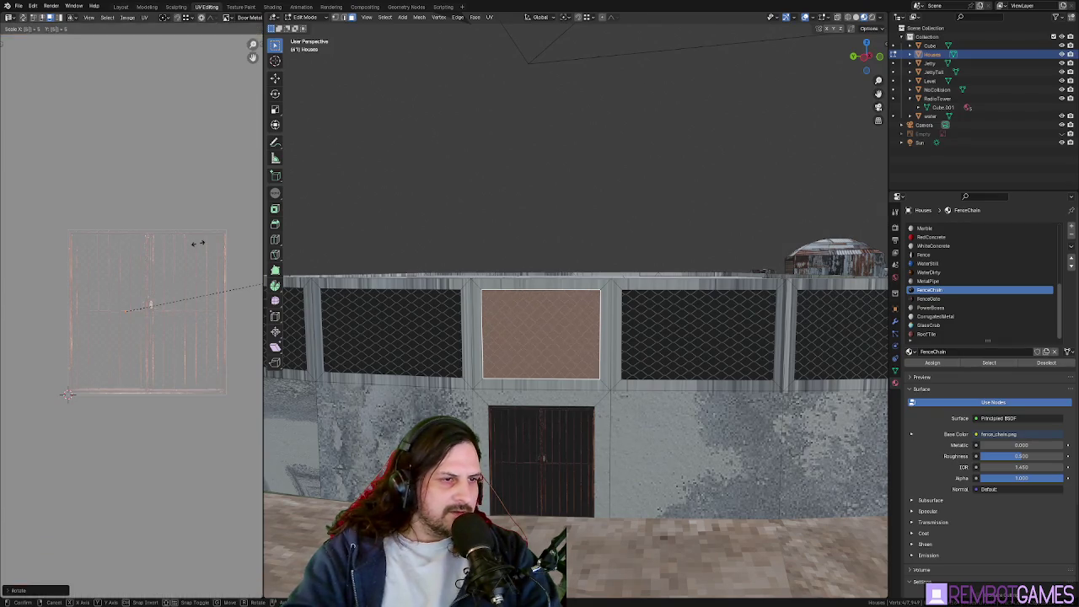
Walk the view toward the fence wall to check the tiling, then make Concrete1 the active material
middle_click_drag(720, 344, 573, 362)
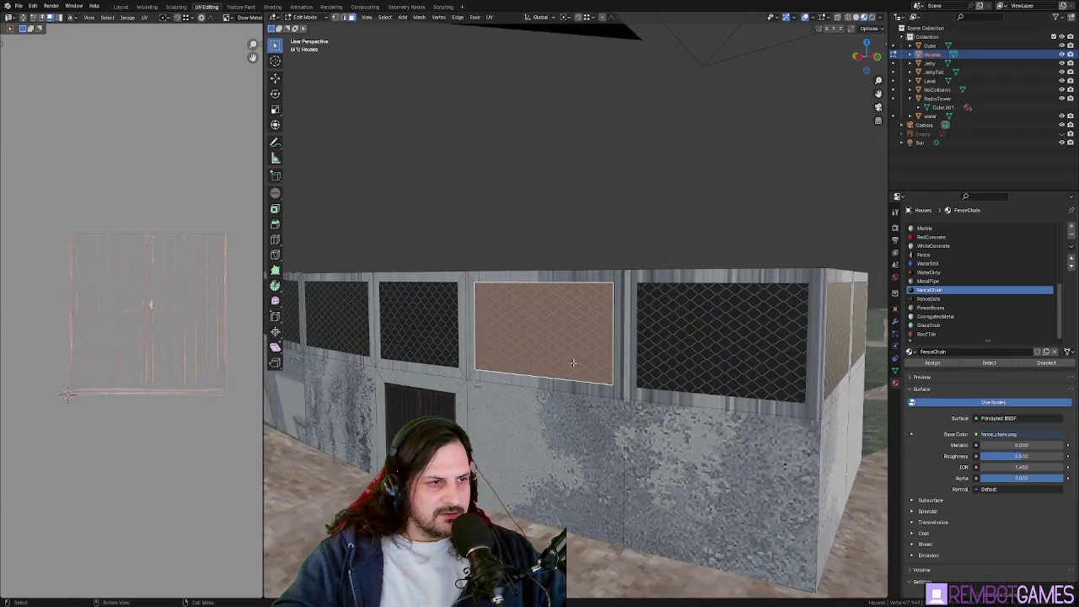
key("shift+grave")
key("w")
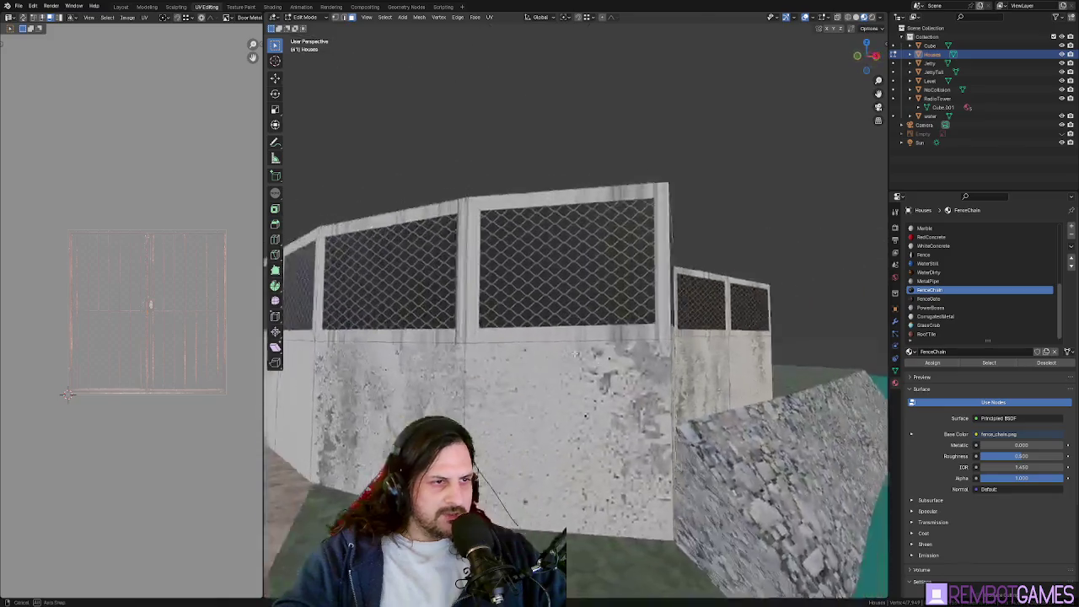
left_click(552, 362)
scroll(552, 362, "down", 3)
scroll(553, 363, "down", 3)
mouse_move(553, 362)
middle_mouse_down()
mouse_move(573, 350)
mouse_move(561, 361)
middle_mouse_up()
left_click(561, 361)
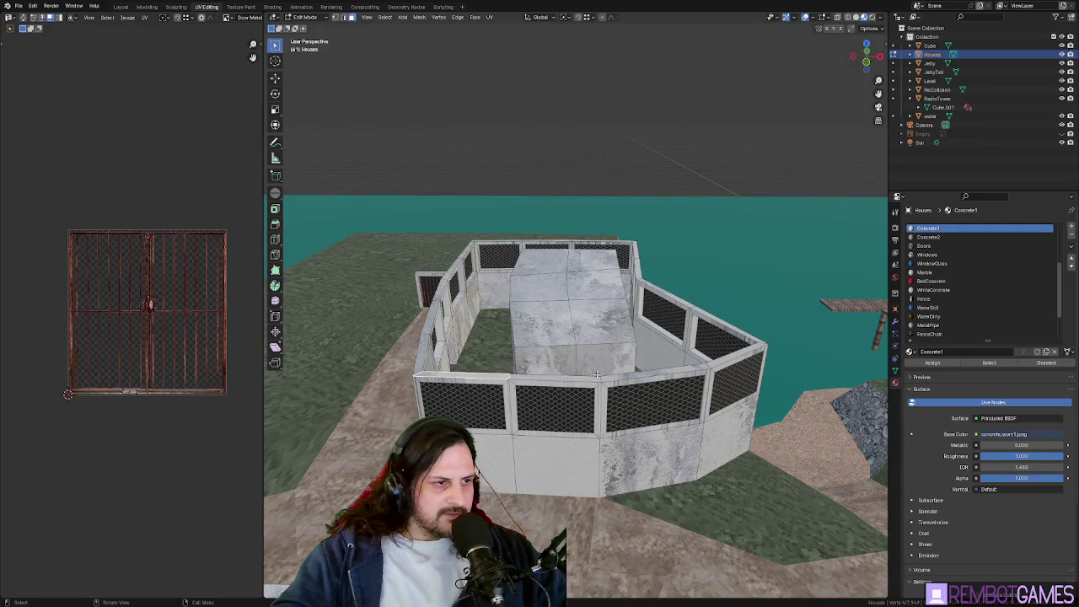
Move the selected faces vertically along the Z axis
middle_click_drag(730, 352, 624, 341)
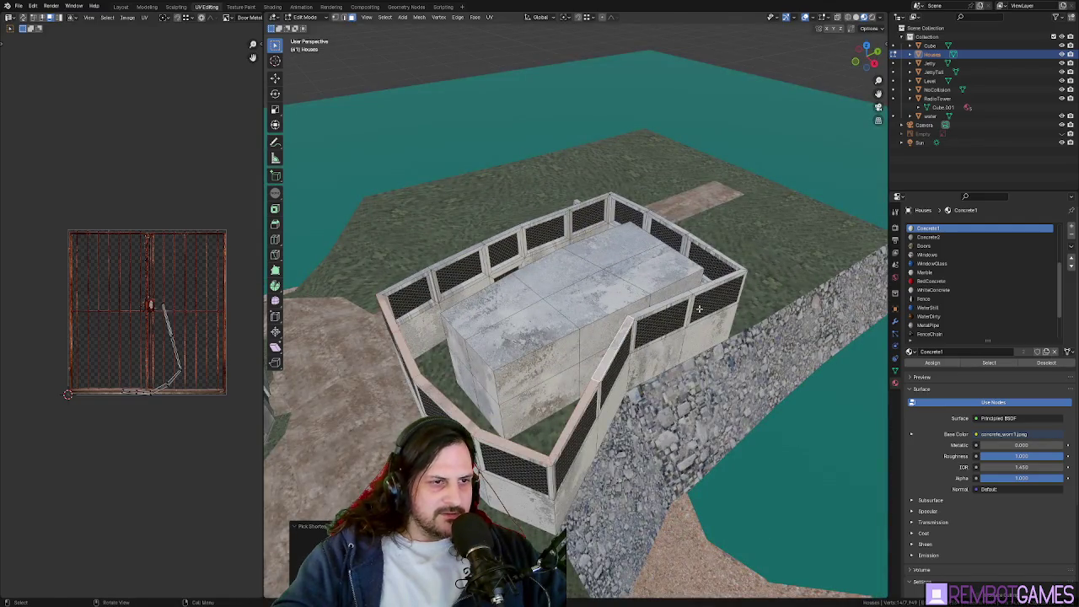
mouse_move(729, 276)
middle_mouse_down()
mouse_move(734, 371)
mouse_move(695, 369)
middle_mouse_up()
middle_click_drag(718, 427, 685, 413)
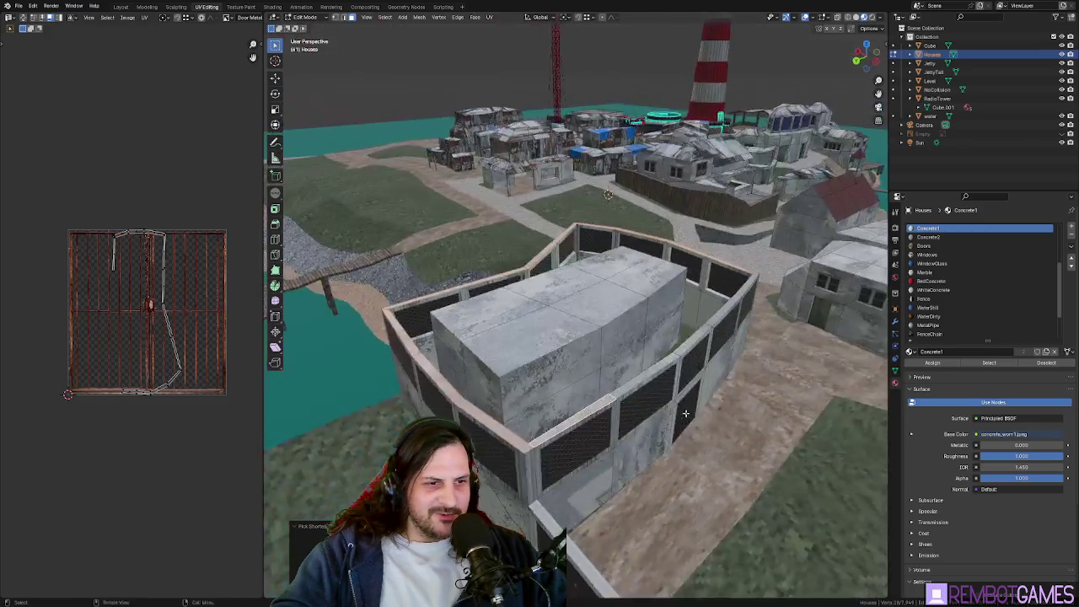
middle_click_drag(707, 346, 639, 345)
mouse_move(694, 380)
middle_mouse_down()
mouse_move(514, 354)
mouse_move(525, 347)
middle_mouse_up()
key("g")
key("z")
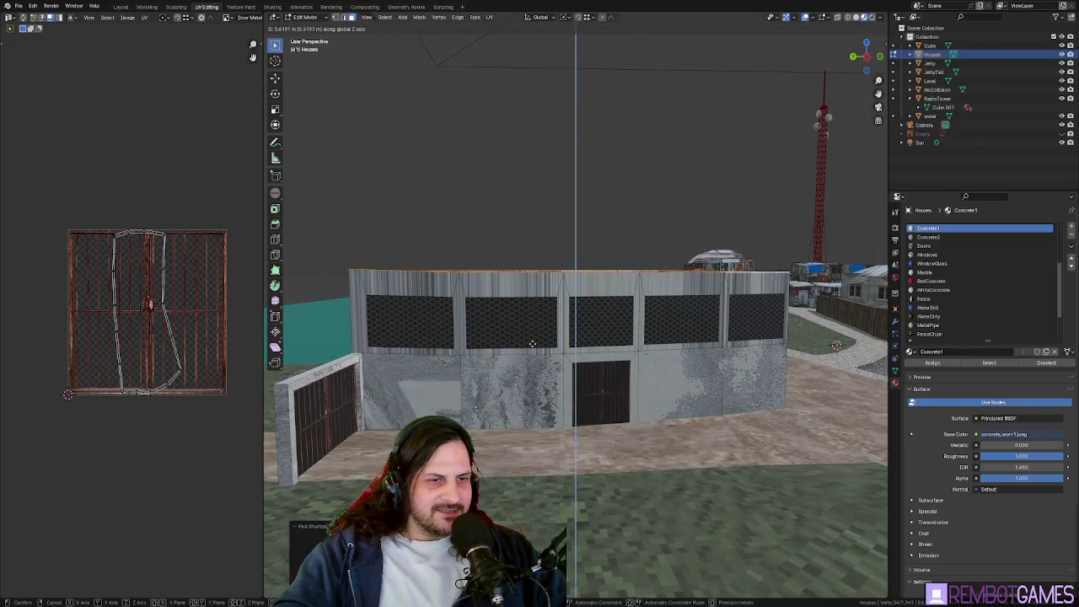
left_click(532, 346)
Unwrap the selected concrete wall faces
mouse_move(532, 345)
middle_mouse_down()
mouse_move(545, 362)
mouse_move(550, 337)
mouse_move(532, 286)
mouse_move(485, 247)
middle_mouse_up()
key("u")
left_click(545, 363)
scroll(550, 337, "up", 3)
key("u")
left_click(540, 263)
Select the inner wall face and strip beside the fence with their connected geometry, then exit Edit Mode
key("ctrl+l")
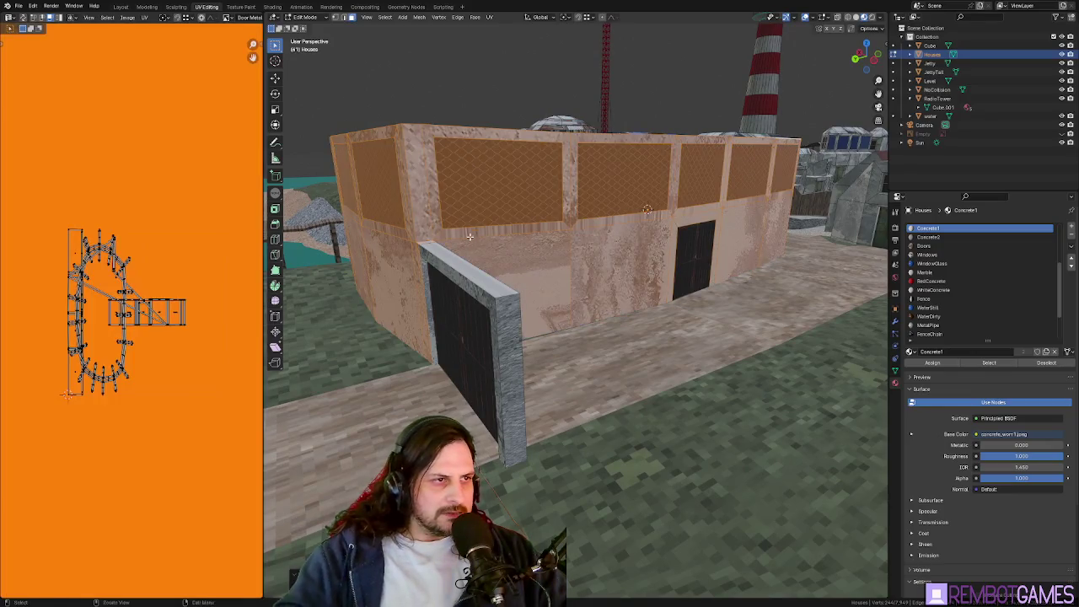
key("alt+a")
left_click(534, 236)
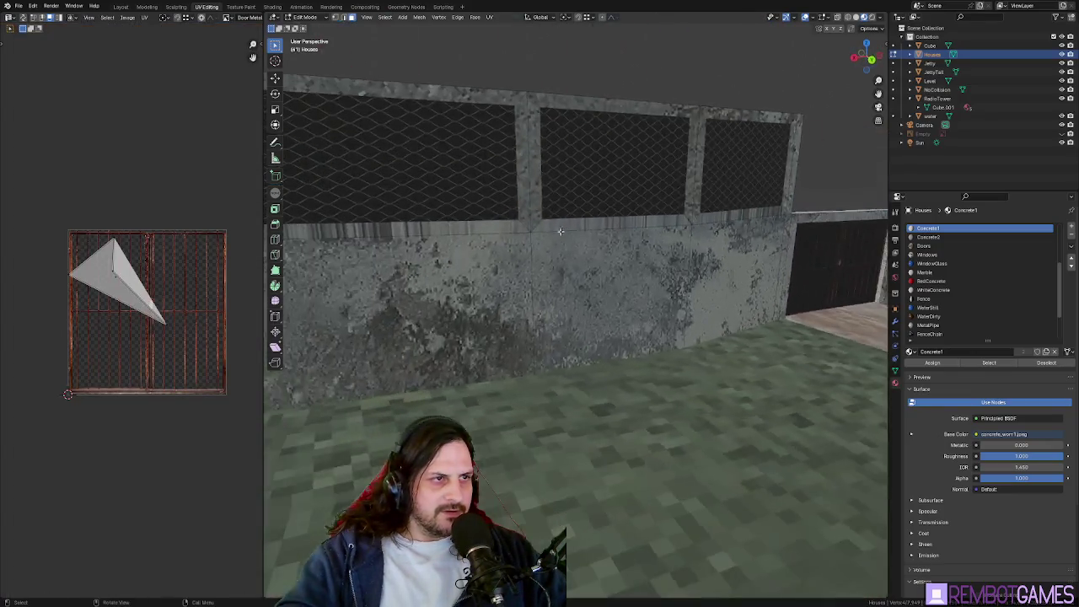
middle_click_drag(481, 234, 527, 228)
left_click(528, 227)
mouse_move(612, 225)
middle_mouse_down()
mouse_move(578, 231)
mouse_move(573, 118)
mouse_move(652, 191)
mouse_move(534, 295)
middle_mouse_up()
key("ctrl+l")
key("Tab")
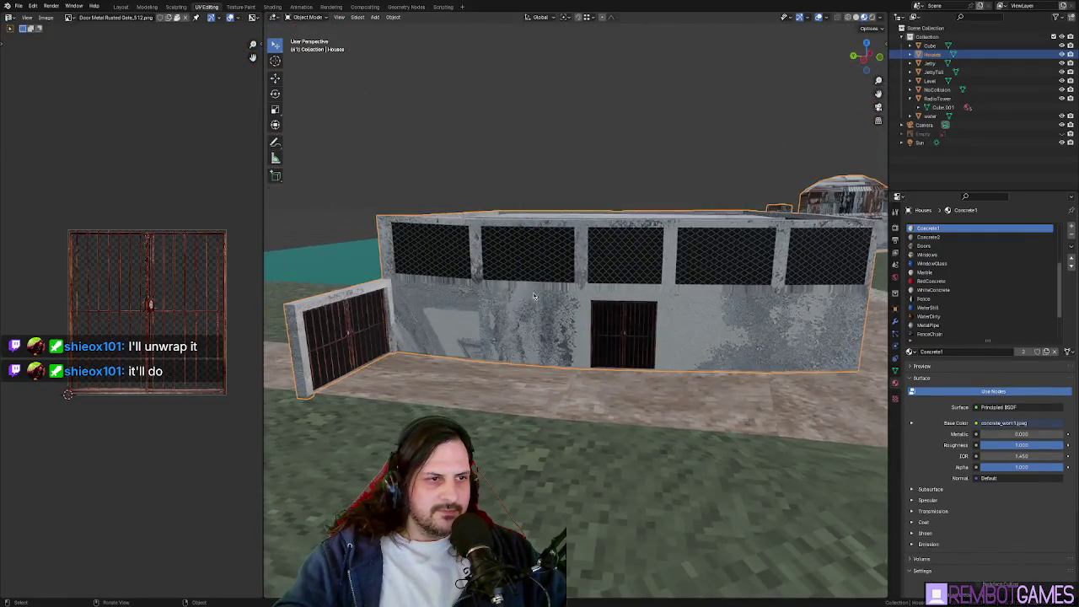
In Edit Mode, select the adjacent left and right front wall faces
key("Tab")
left_click(450, 295, "ctrl")
left_click(498, 301, "shift")
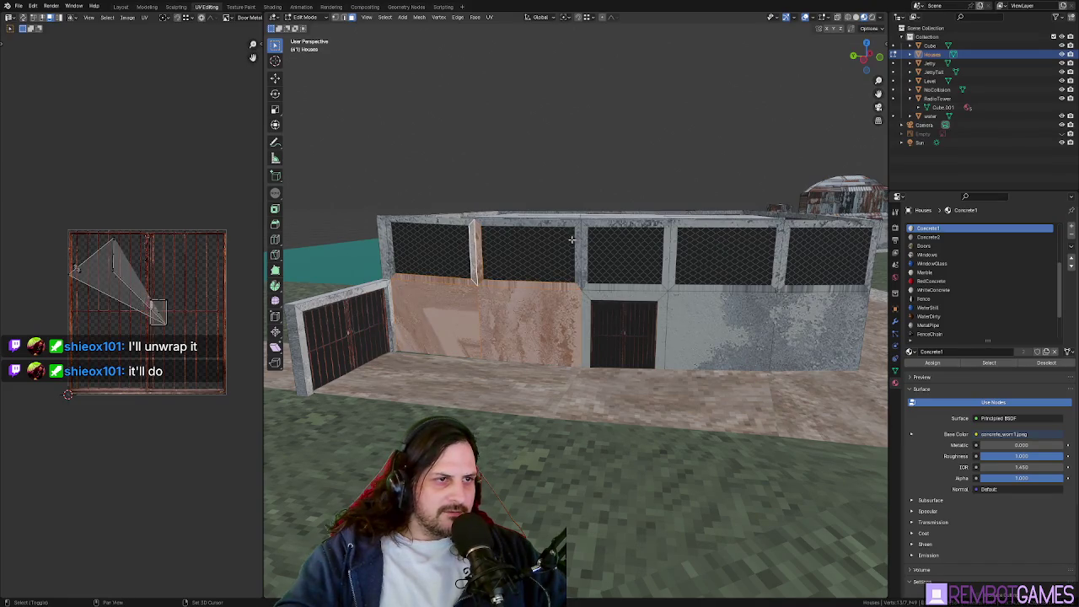
mouse_move(542, 223)
middle_mouse_down()
mouse_move(434, 241)
mouse_move(449, 292)
middle_mouse_up()
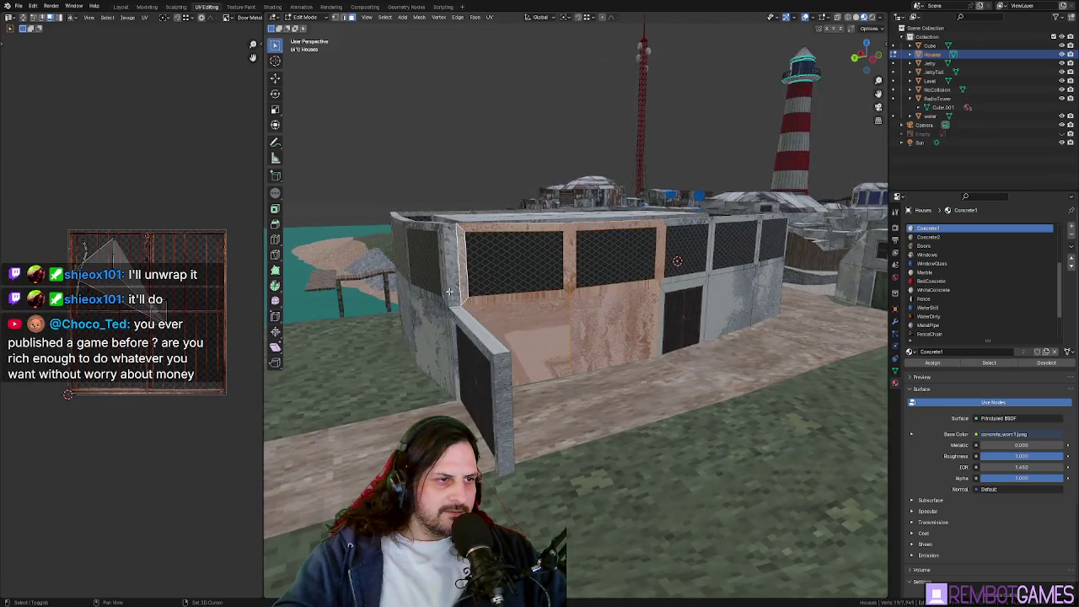
scroll(469, 310, "up", 2)
scroll(523, 337, "up", 2)
mouse_move(558, 332)
middle_mouse_down()
mouse_move(517, 325)
mouse_move(684, 295)
mouse_move(640, 354)
mouse_move(607, 295)
mouse_move(559, 266)
middle_mouse_up()
Clear the selection and pick the gate wall's top and end faces plus its corner edge
key("a")
key("alt+a")
scroll(516, 315, "down", 4)
right_click(685, 294)
key("Escape")
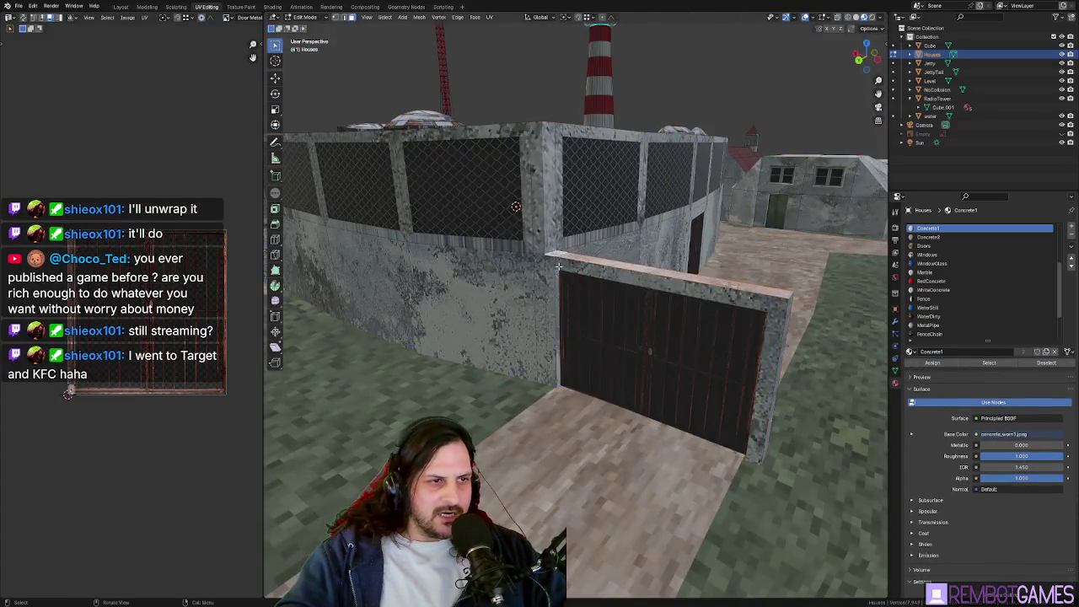
left_click(677, 282, "ctrl")
mouse_move(773, 328)
middle_mouse_down()
mouse_move(708, 314)
mouse_move(432, 301)
middle_mouse_up()
right_click(708, 313)
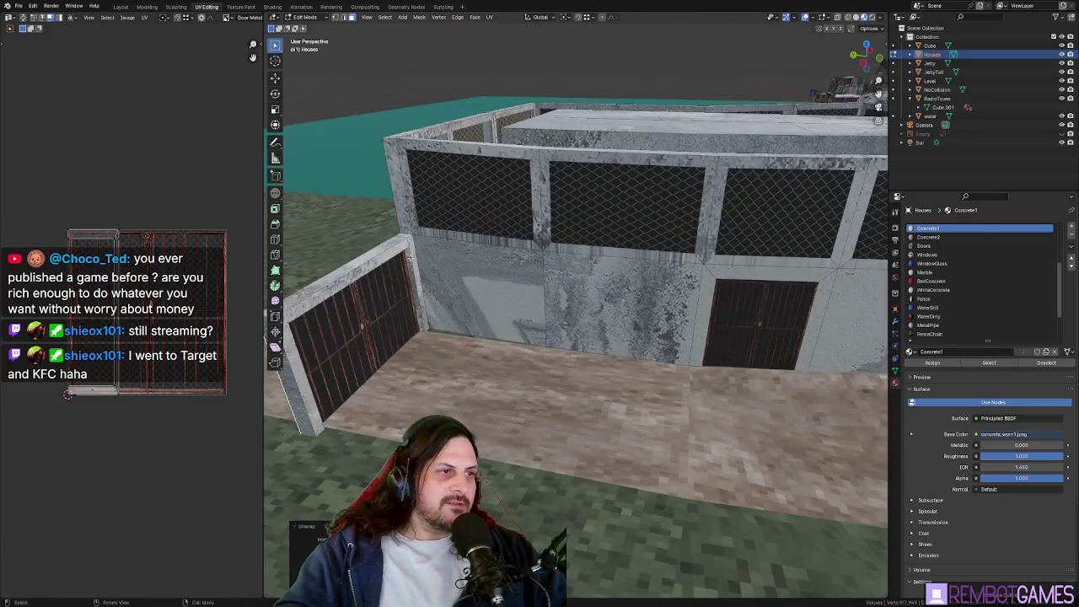
left_click(411, 243, "ctrl")
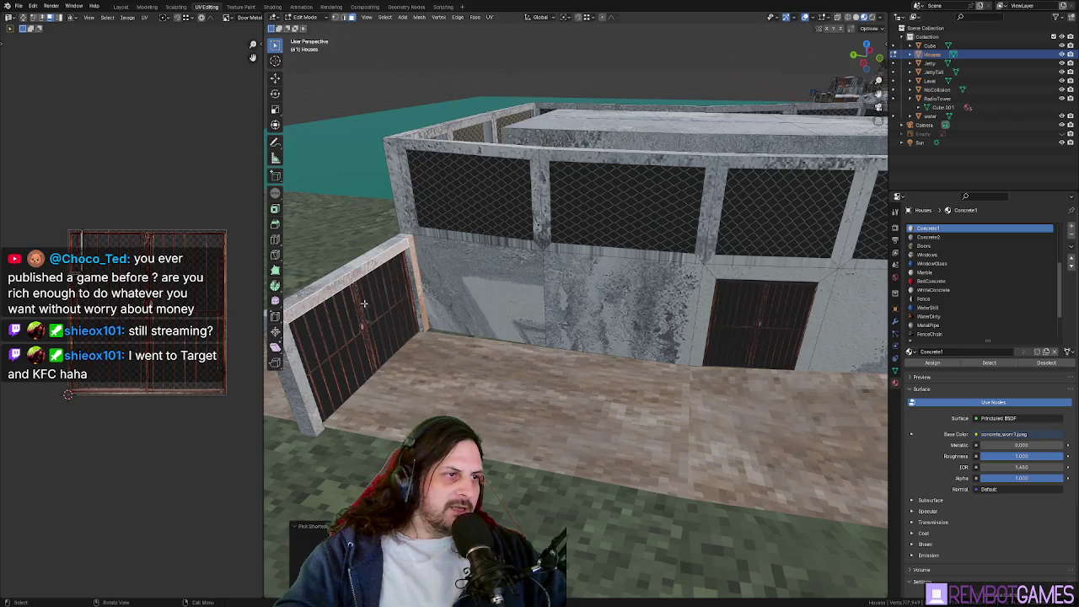
middle_click_drag(364, 303, 444, 301)
Unwrap the selected gate wall faces and return to Object Mode
key("u")
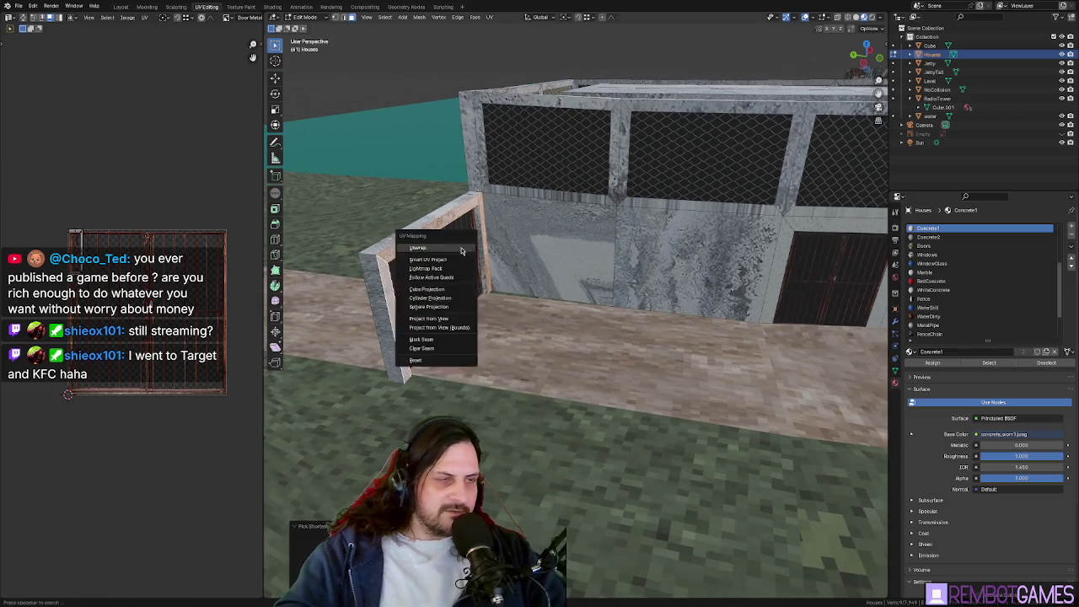
left_click(462, 245)
mouse_move(463, 247)
middle_mouse_down()
mouse_move(561, 298)
mouse_move(610, 295)
middle_mouse_up()
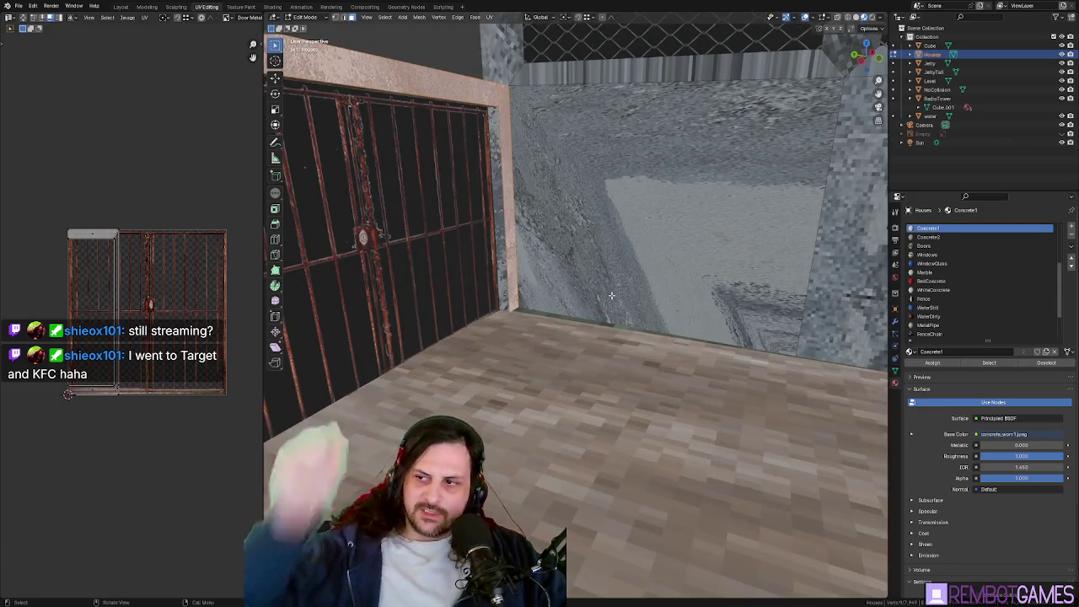
mouse_move(535, 316)
middle_mouse_down()
mouse_move(476, 244)
mouse_move(553, 297)
mouse_move(633, 330)
middle_mouse_up()
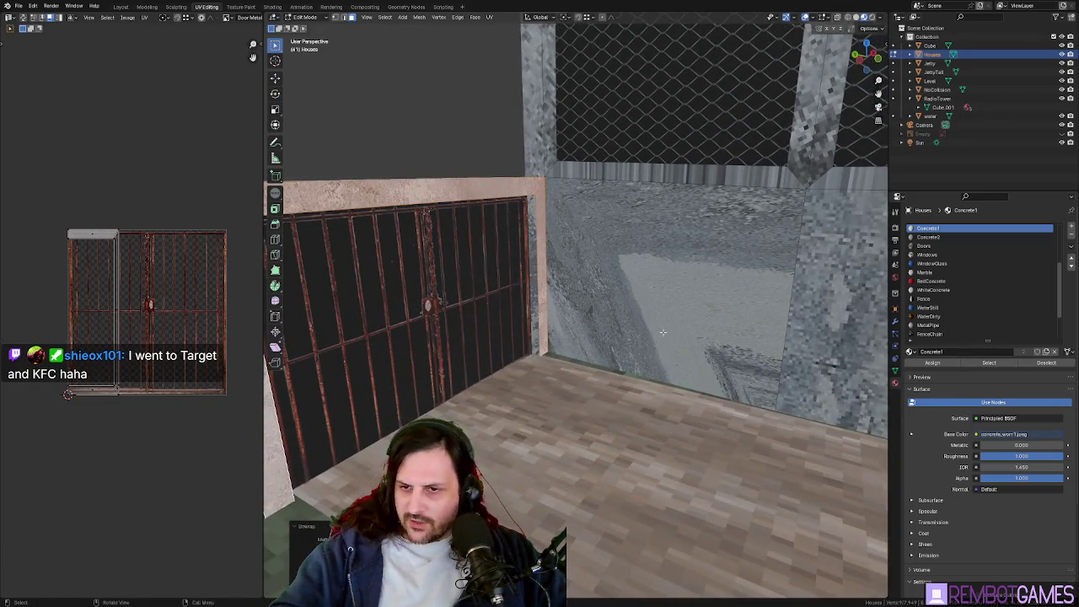
key("Tab")
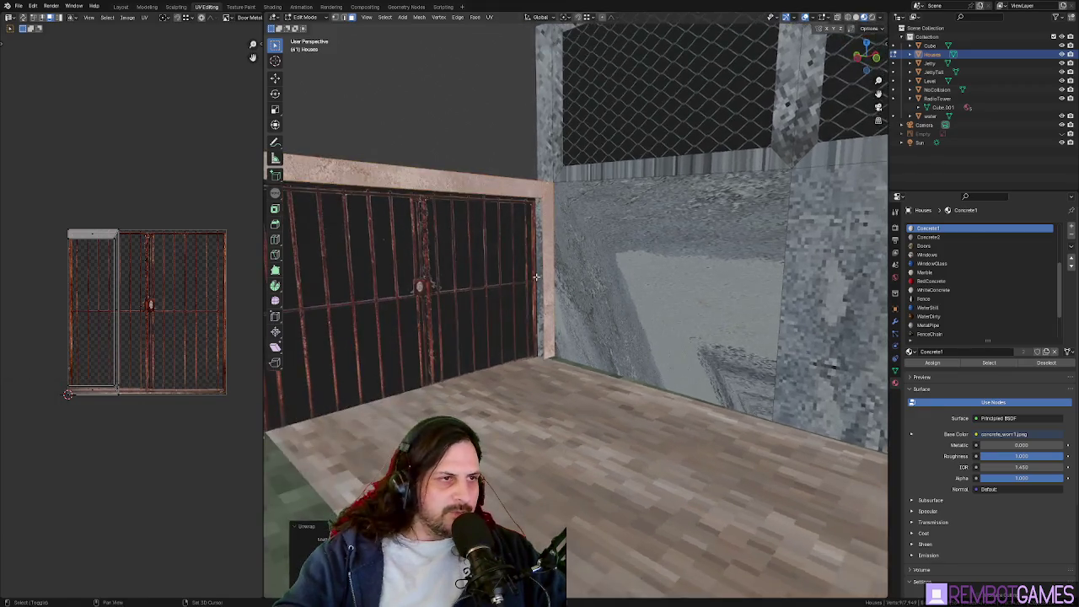
scroll(622, 320, "down", 4)
mouse_move(616, 316)
middle_mouse_down()
mouse_move(592, 302)
mouse_move(599, 287)
mouse_move(502, 314)
mouse_move(592, 239)
middle_mouse_up()
scroll(599, 287, "down", 3)
In Edit Mode, select a gate wall face and view the path and walls from directly above
key("Tab")
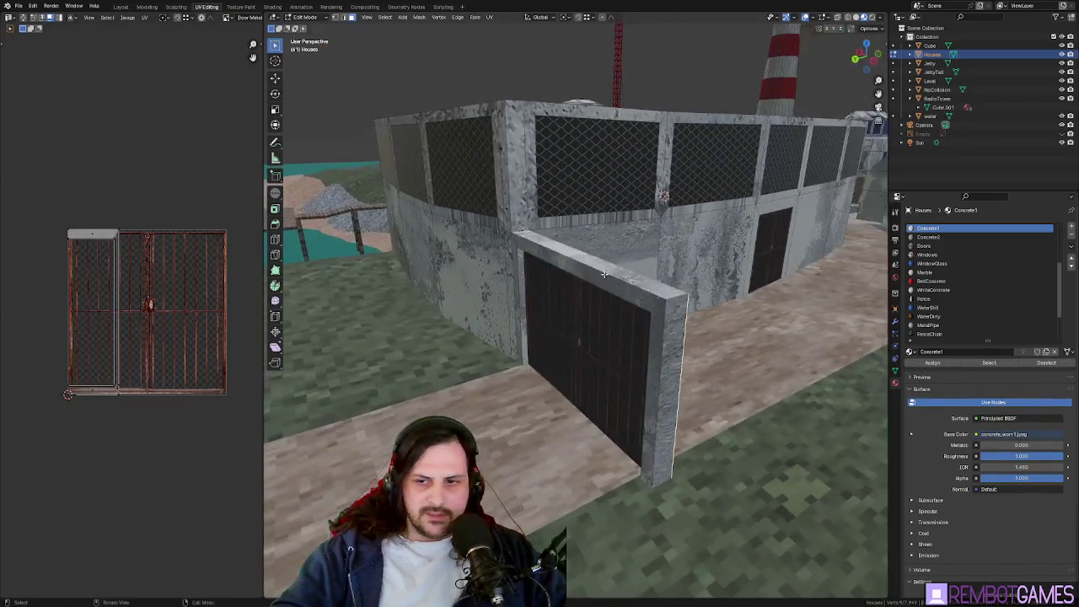
left_click(563, 246)
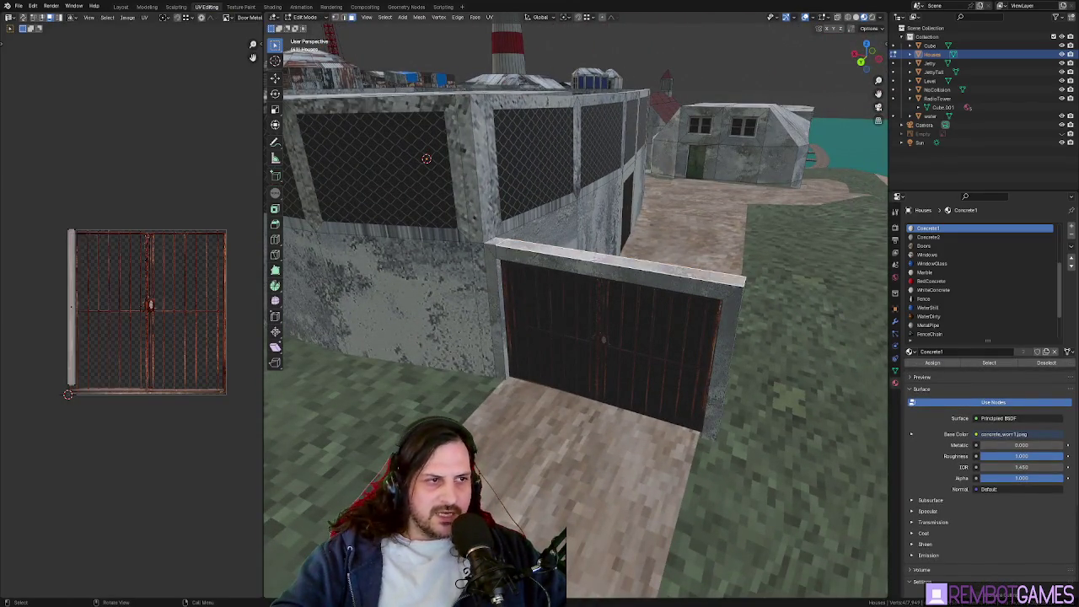
middle_click_drag(499, 135, 564, 157)
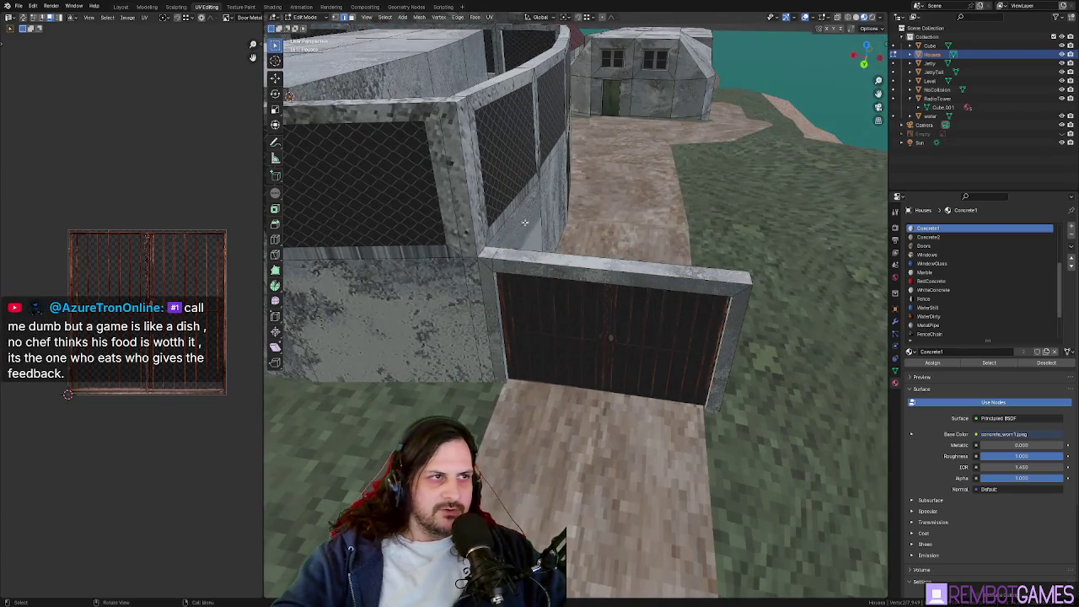
middle_click_drag(531, 202, 541, 285, "shift")
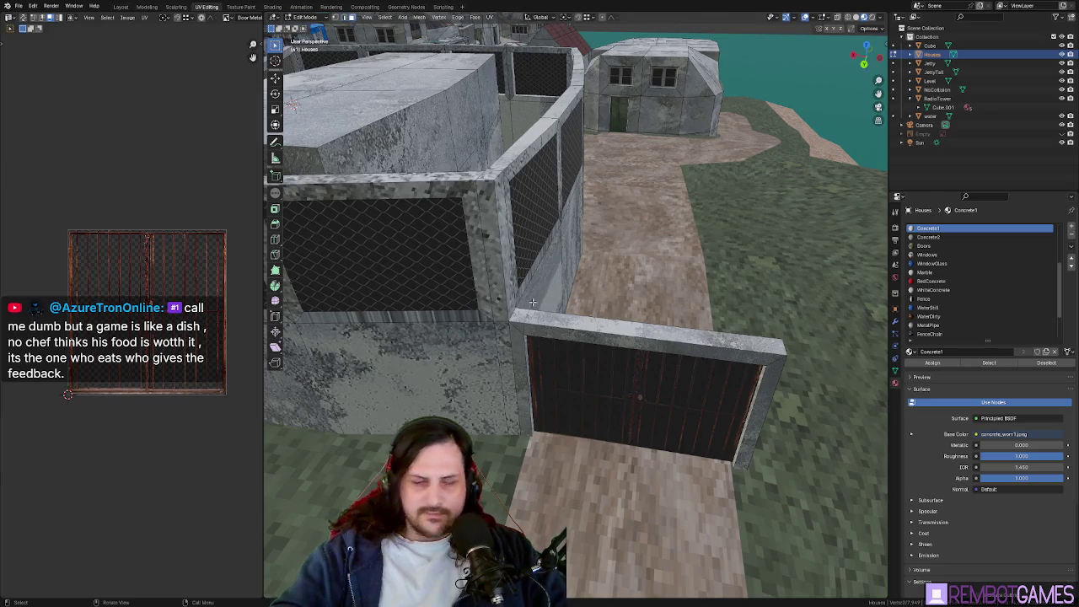
right_click(516, 314)
key("Escape")
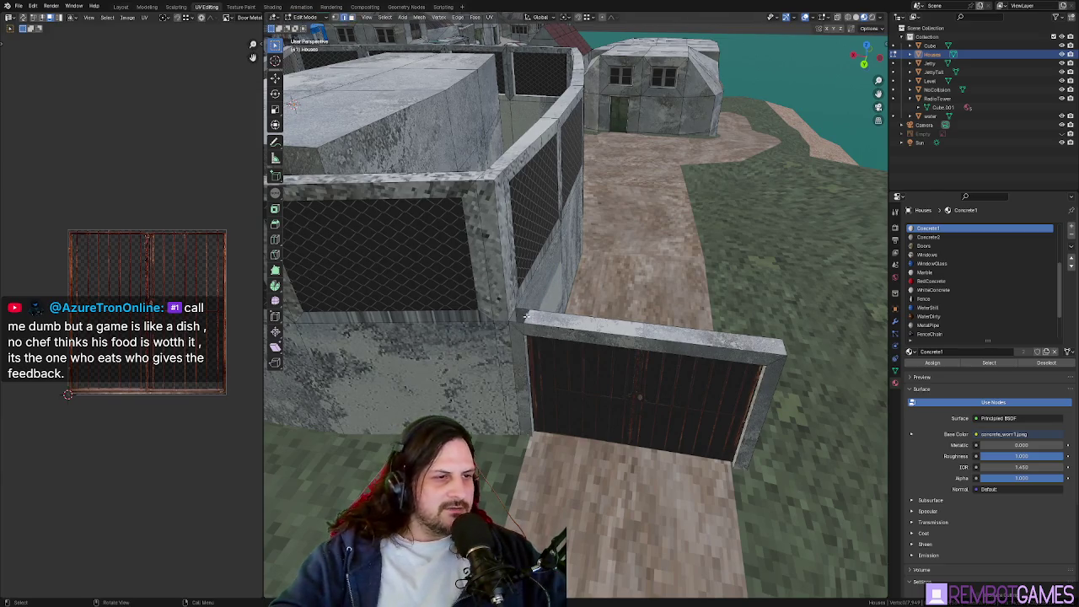
middle_click_drag(525, 315, 540, 305)
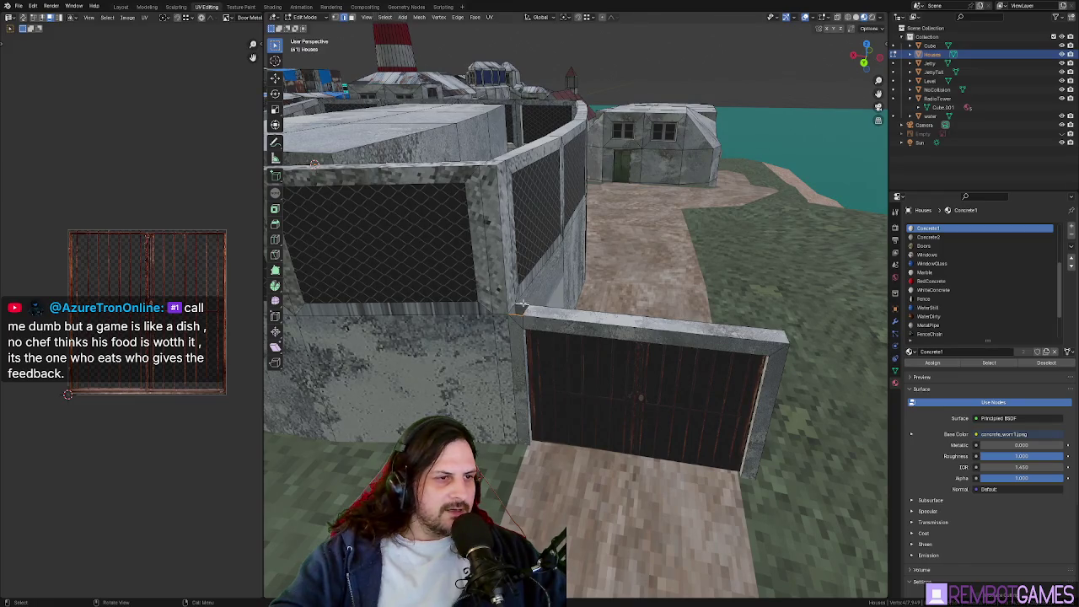
middle_click_drag(540, 276, 521, 334)
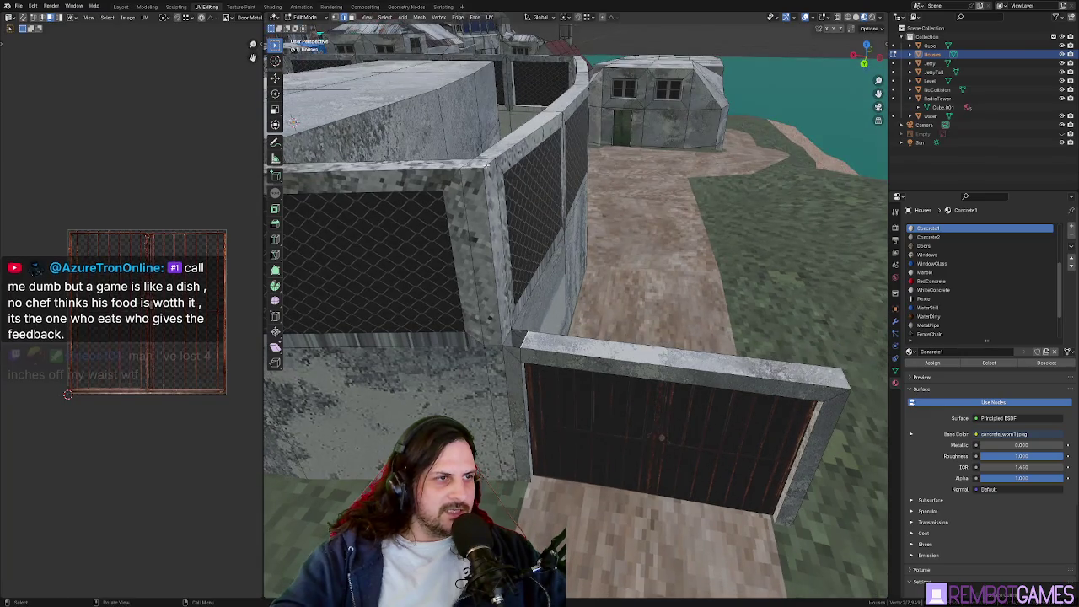
middle_click_drag(544, 325, 556, 183, "alt")
Extrude the selected gate wall section to lengthen the wall
key("e")
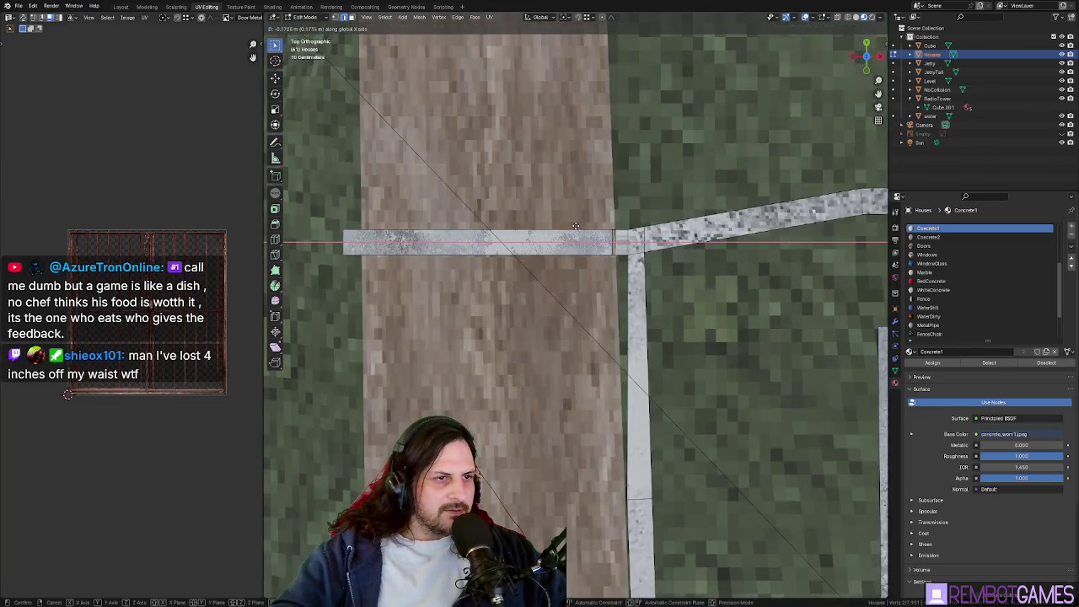
left_click(573, 226)
mouse_move(571, 226)
middle_mouse_down()
mouse_move(574, 266)
mouse_move(711, 258)
middle_mouse_up()
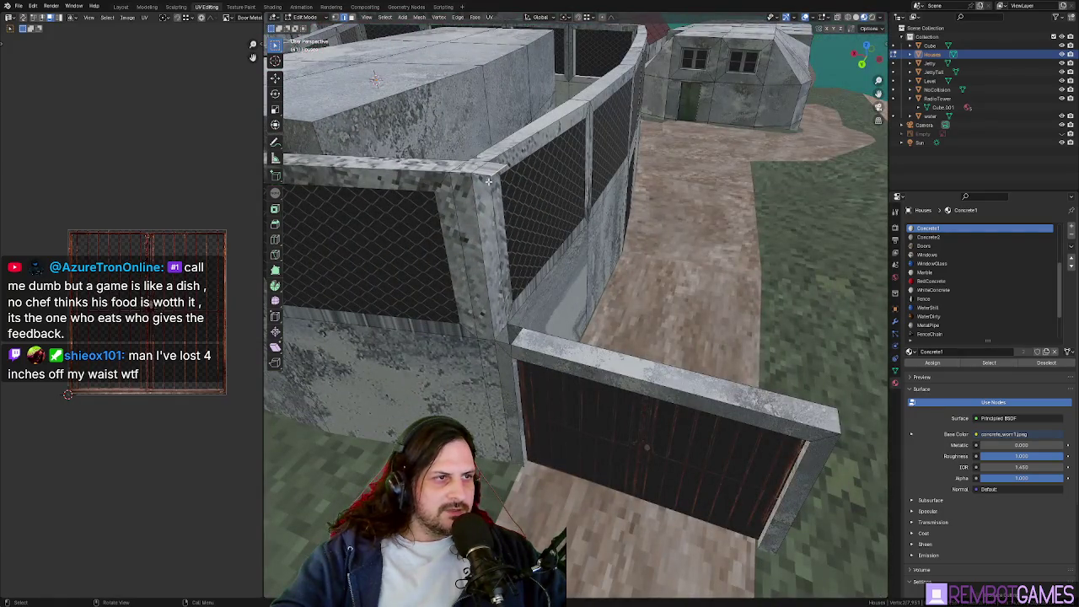
mouse_move(480, 192)
middle_mouse_down()
mouse_move(489, 223)
mouse_move(472, 190)
mouse_move(516, 172)
mouse_move(515, 195)
middle_mouse_up()
Select the wall's corner vertex and move it out beside the gate, about 2.185 m along Z
right_click(459, 187)
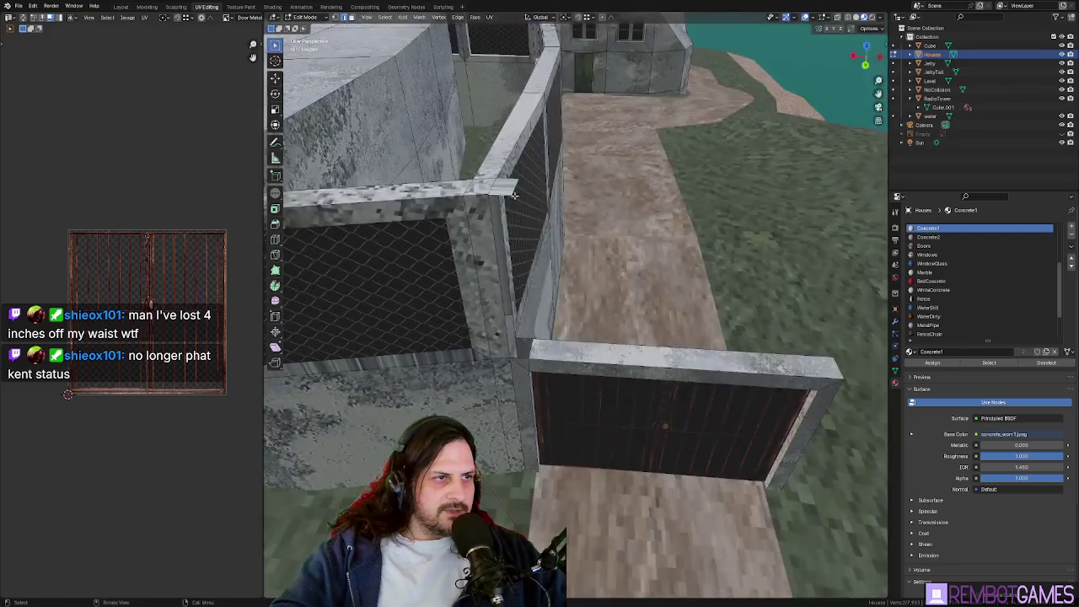
middle_click_drag(566, 327, 576, 131)
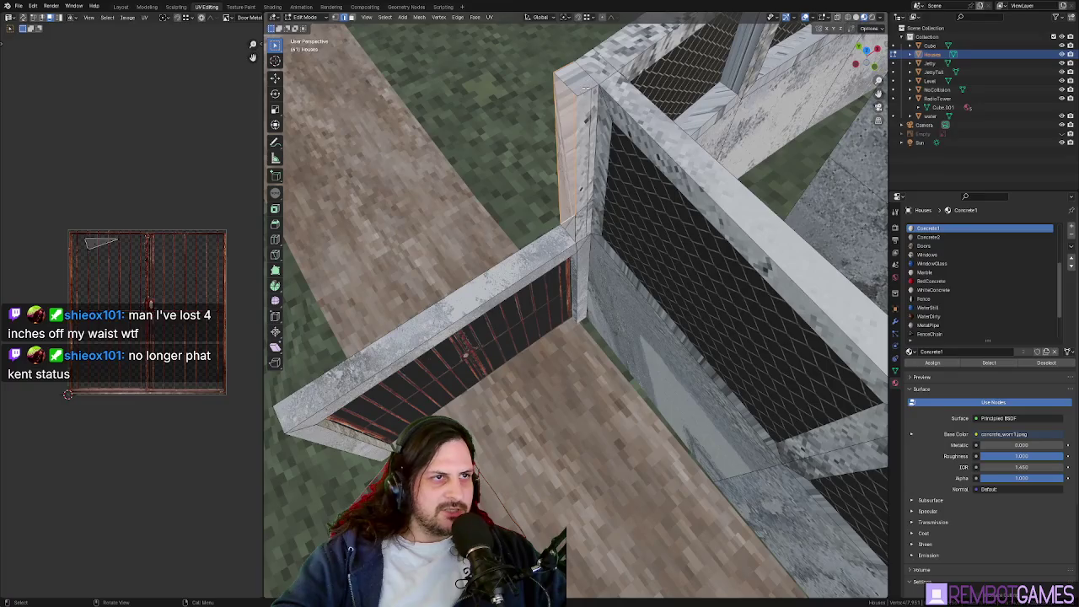
mouse_move(614, 192)
middle_mouse_down()
mouse_move(603, 269)
mouse_move(653, 297)
mouse_move(573, 273)
mouse_move(532, 238)
mouse_move(556, 336)
middle_mouse_up()
right_click(655, 293)
left_click(556, 337)
mouse_move(550, 282)
middle_mouse_down()
mouse_move(718, 368)
mouse_move(678, 385)
mouse_move(713, 388)
mouse_move(721, 362)
mouse_move(712, 386)
middle_mouse_up()
left_click(717, 368)
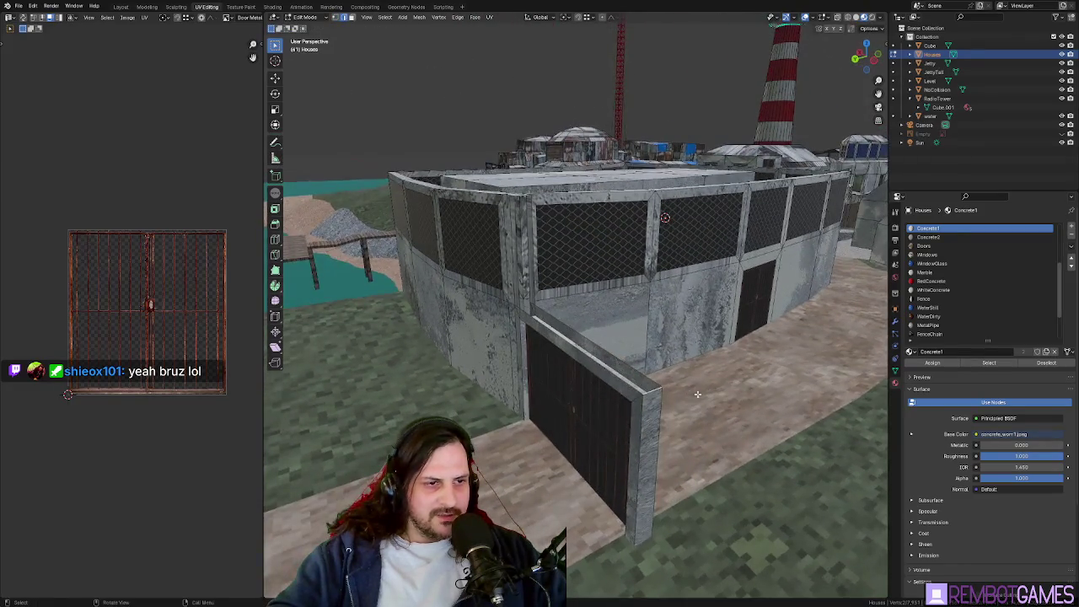
key("g")
left_click(514, 193)
mouse_move(514, 193)
middle_mouse_down()
mouse_move(556, 247)
mouse_move(734, 280)
mouse_move(631, 274)
mouse_move(550, 255)
middle_mouse_up()
Fly through the scene, then orbit in close to the fence corner beam
key("shift+grave")
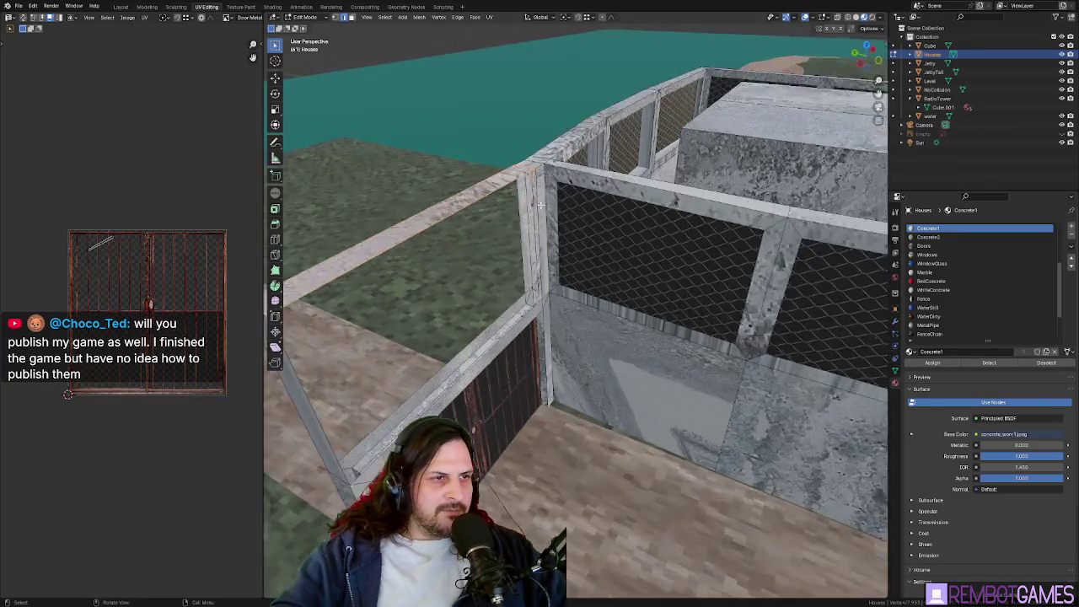
key("s")
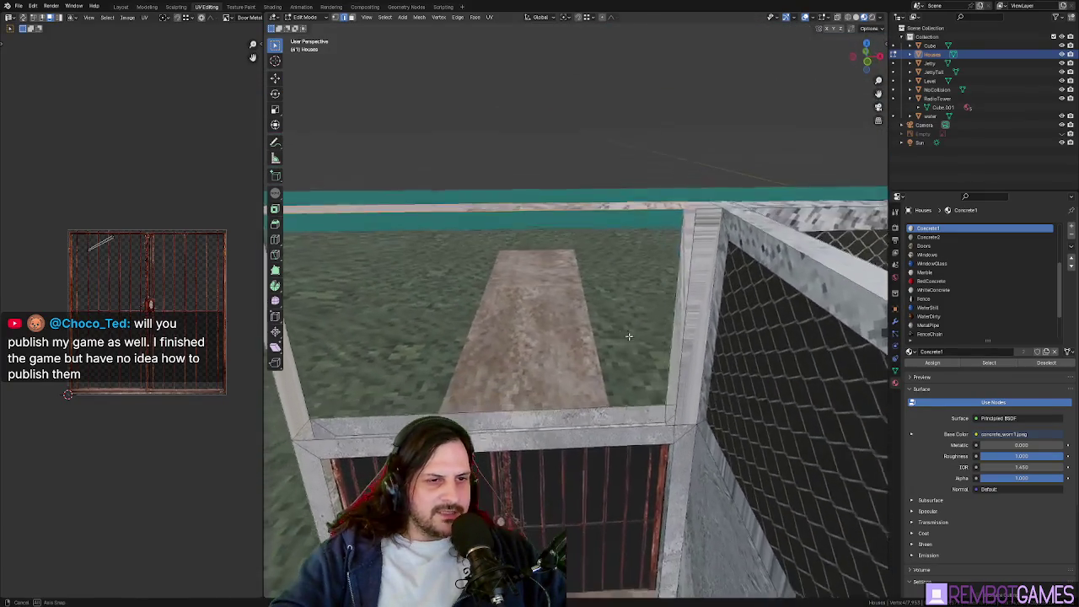
left_click(687, 294)
middle_click_drag(668, 301, 563, 215)
mouse_move(569, 413)
middle_mouse_down("shift")
mouse_move(540, 354)
mouse_move(555, 512)
mouse_move(730, 469)
mouse_move(549, 366)
mouse_move(495, 356)
mouse_move(635, 327)
middle_mouse_up("shift")
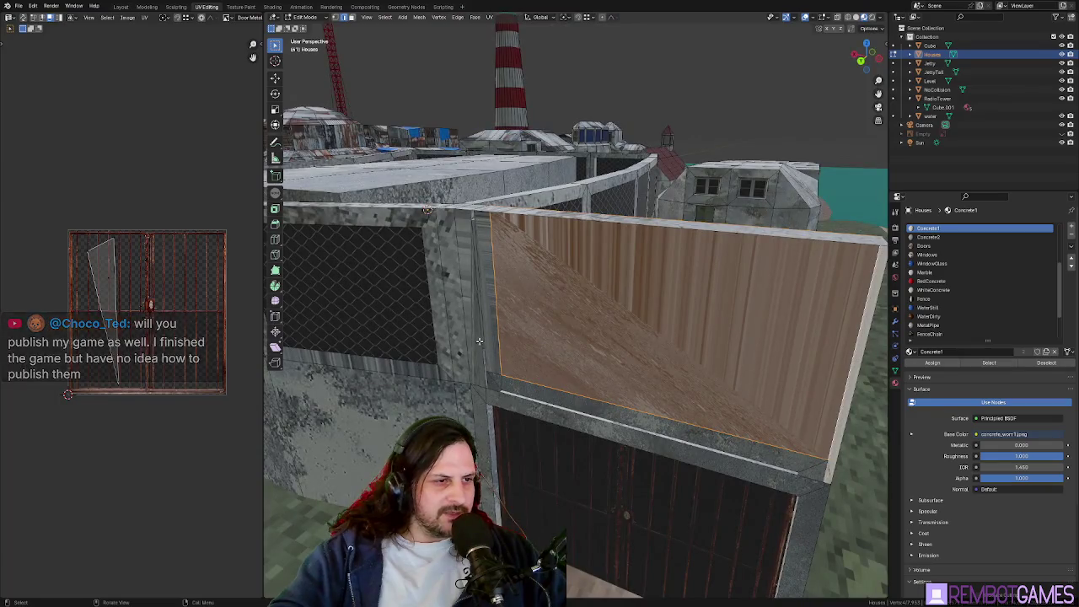
Compare the wall face's UV change by undoing and redoing it, leaving it undone
key("ctrl+z")
middle_click_drag(566, 294, 534, 189)
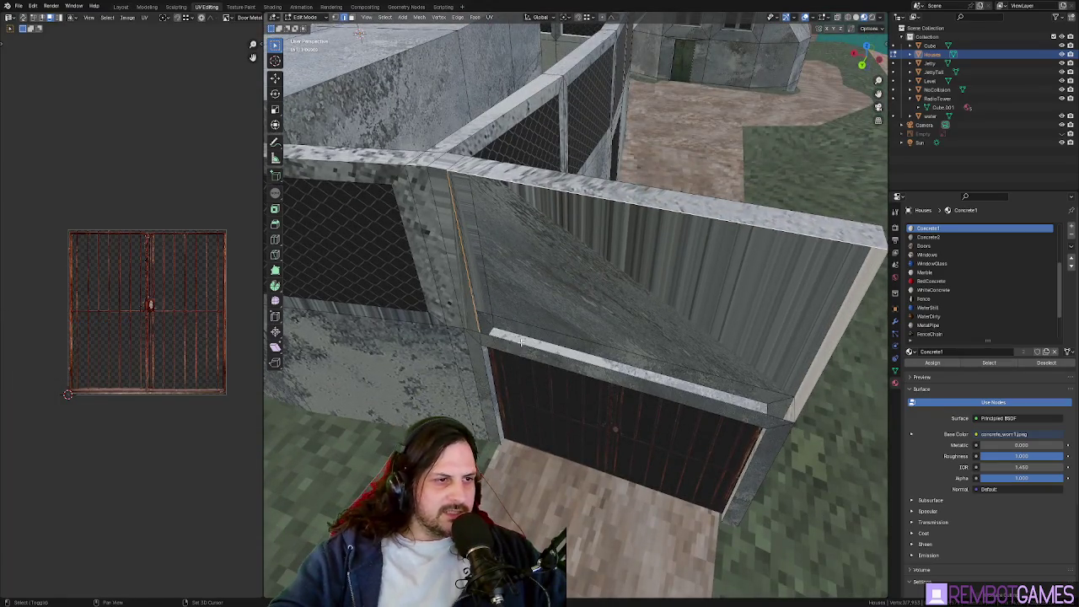
mouse_move(527, 343)
middle_mouse_down()
mouse_move(617, 326)
mouse_move(630, 309)
middle_mouse_up()
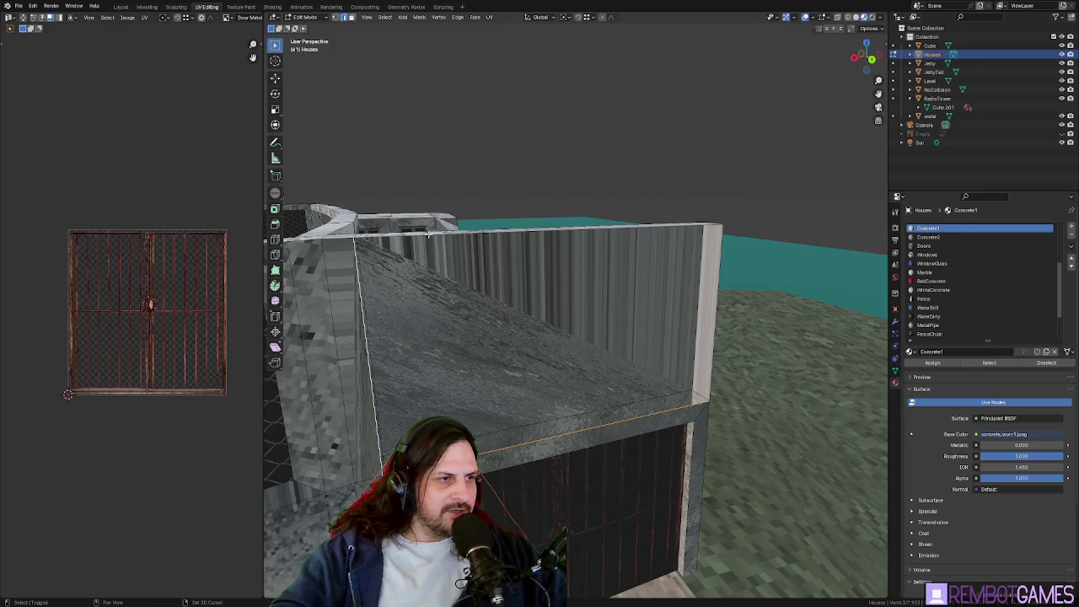
key("ctrl+shift+z")
middle_click_drag(675, 298, 627, 292)
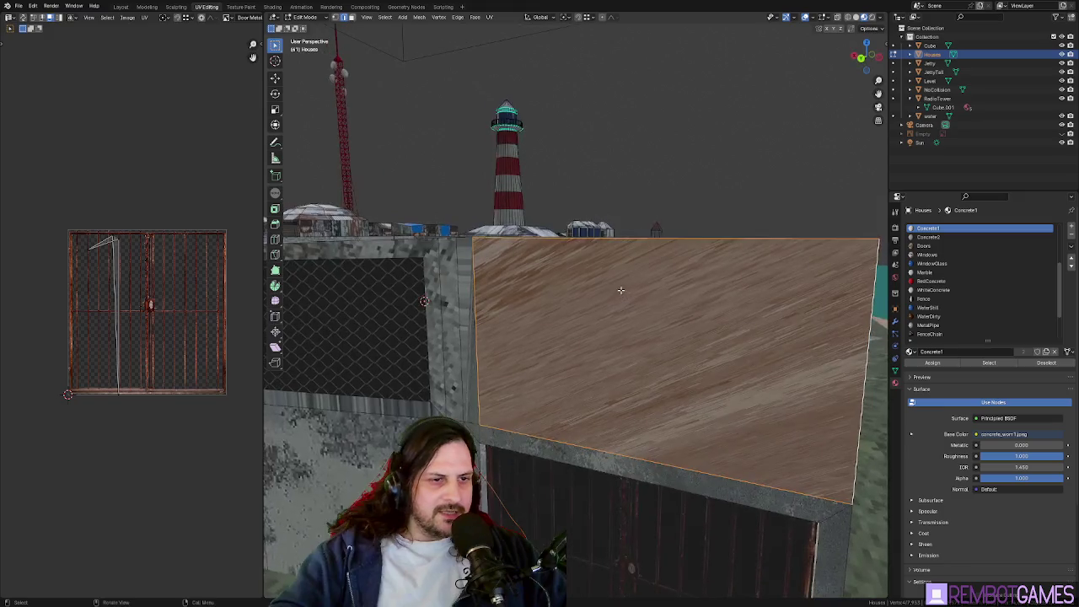
key("ctrl+z")
key("ctrl+shift+z")
key("ctrl+z")
Unwrap the thin wall strips and large wall faces beside the fence
left_click(442, 321)
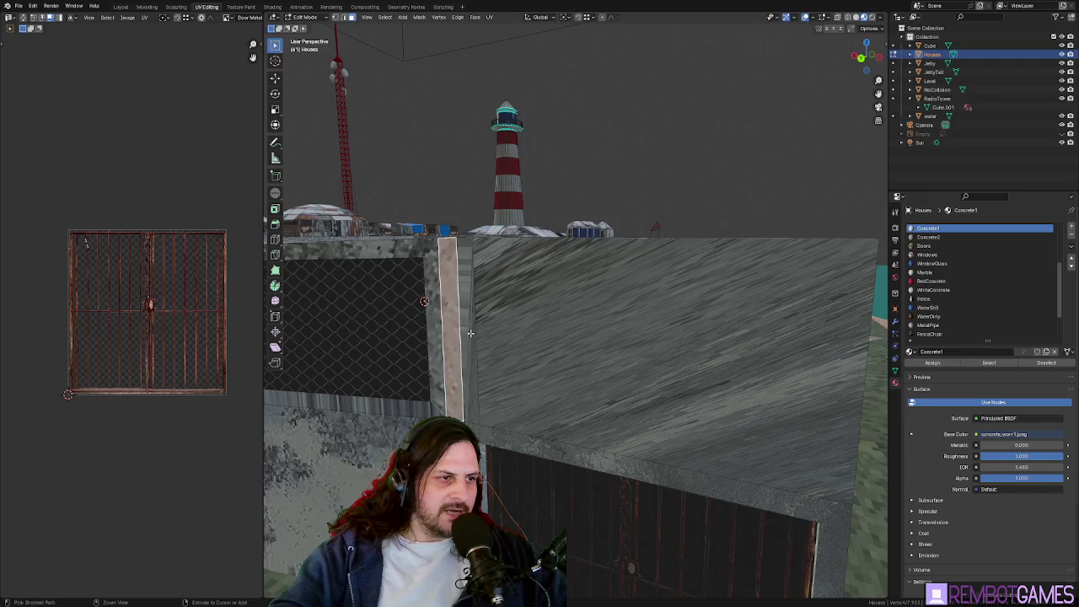
left_click(626, 359, "shift")
mouse_move(626, 359)
middle_mouse_down()
mouse_move(740, 371)
mouse_move(624, 337)
mouse_move(665, 231)
middle_mouse_up()
left_click(607, 337)
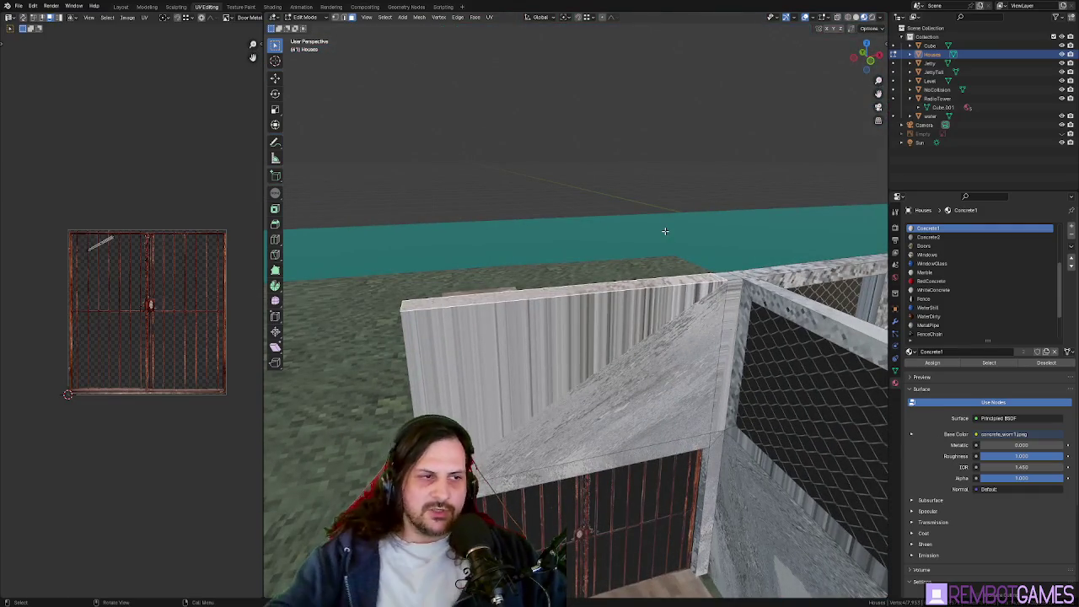
left_click(721, 329)
left_click(415, 358, "ctrl")
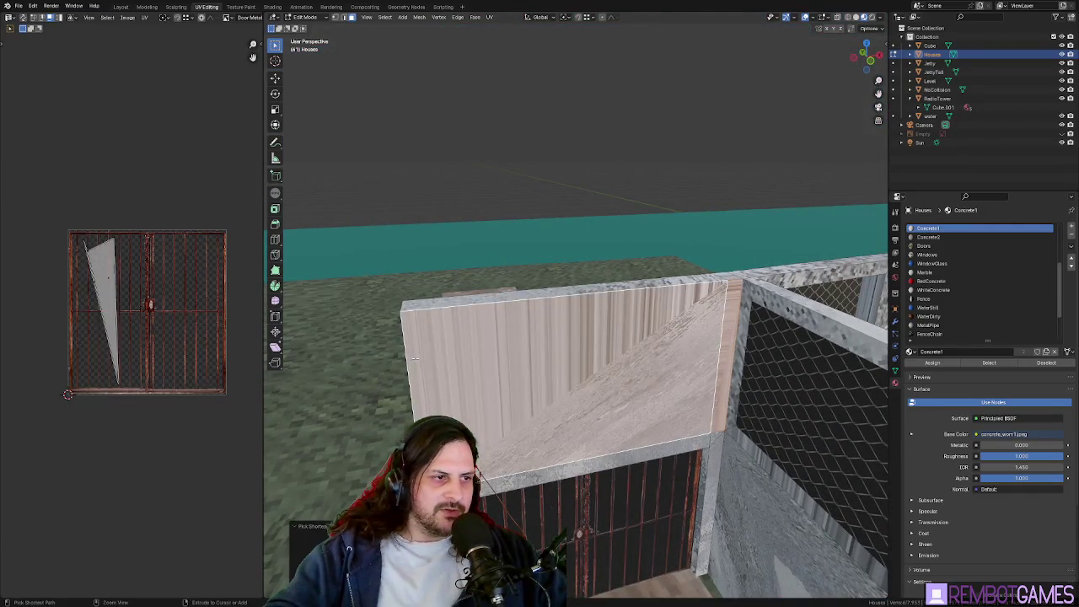
key("u")
left_click(614, 360)
Unwrap the top face above the fence and the wall face below it
middle_click_drag(614, 360, 610, 343)
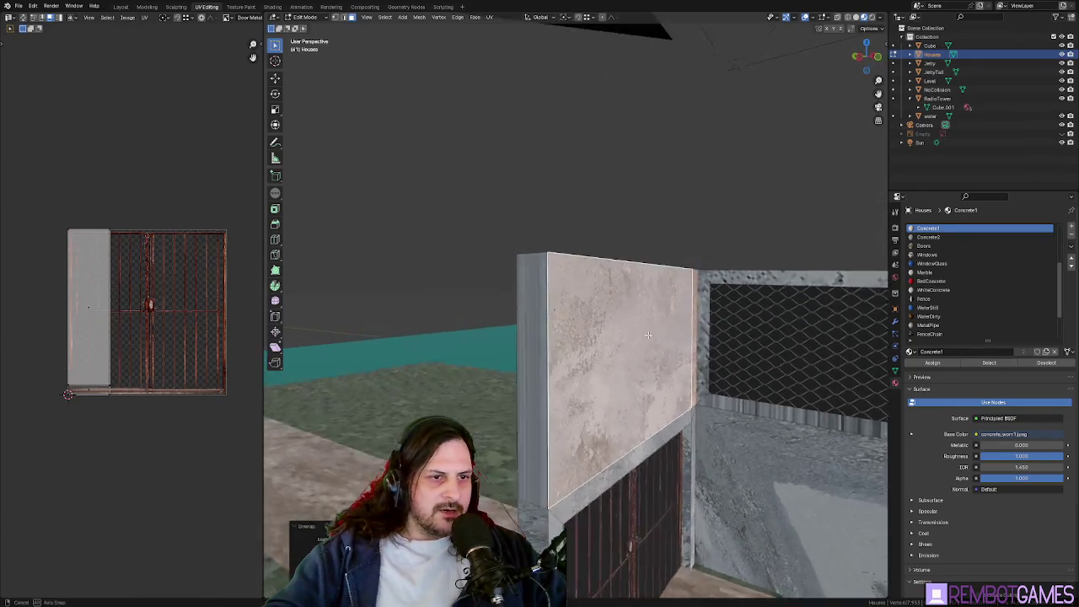
key("alt+a")
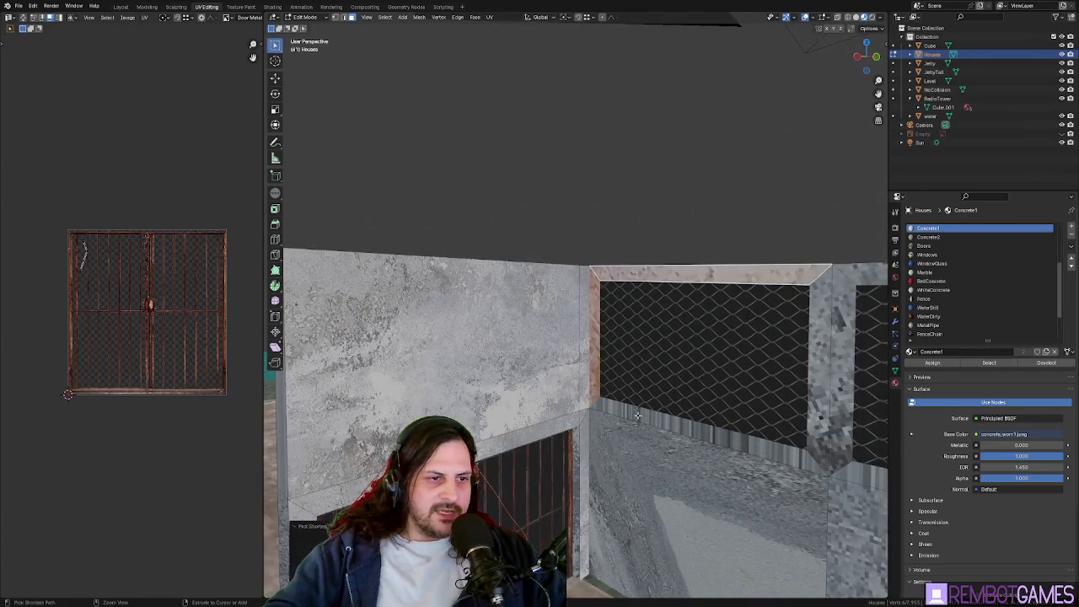
left_click(708, 390, "ctrl")
key("alt+a")
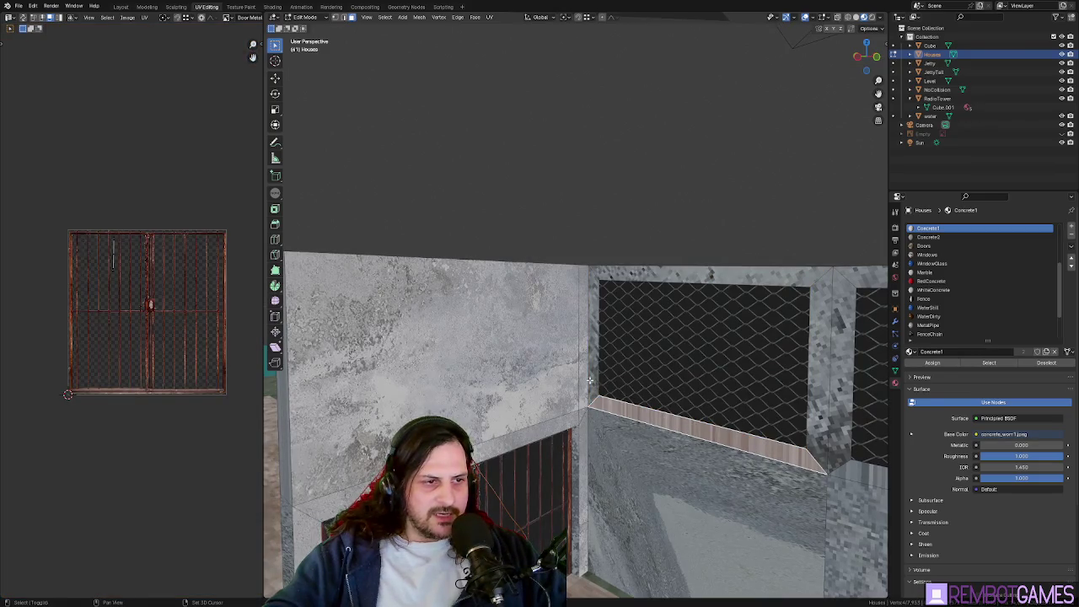
left_click(624, 270)
left_click(724, 506)
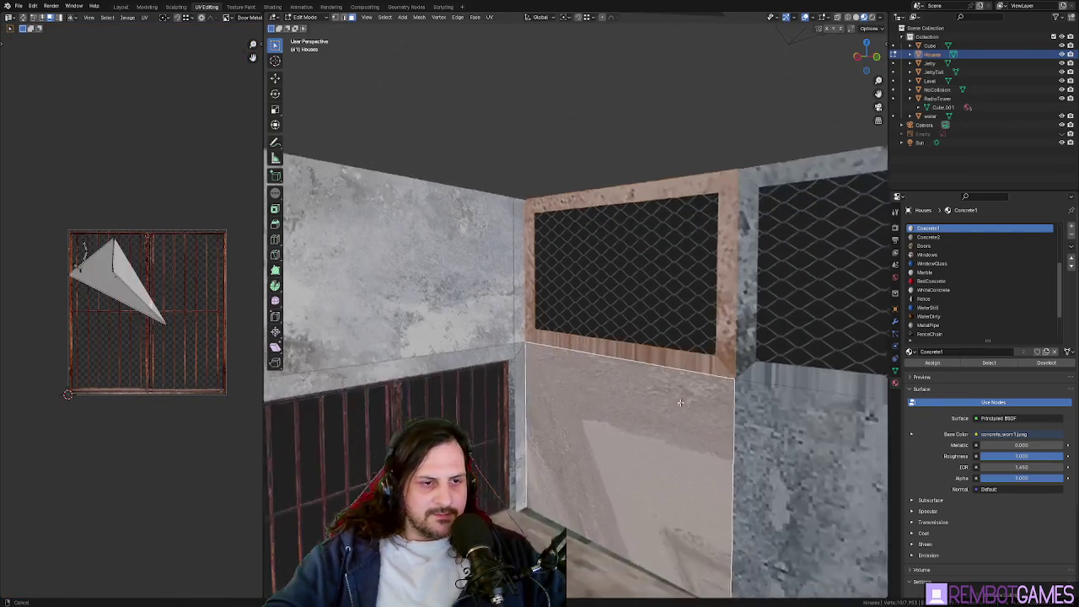
middle_click_drag(725, 506, 665, 396)
key("u")
left_click(641, 400)
Select the lower-right wall face, narrow side faces and strips around the door
key("alt+a")
left_click(758, 365)
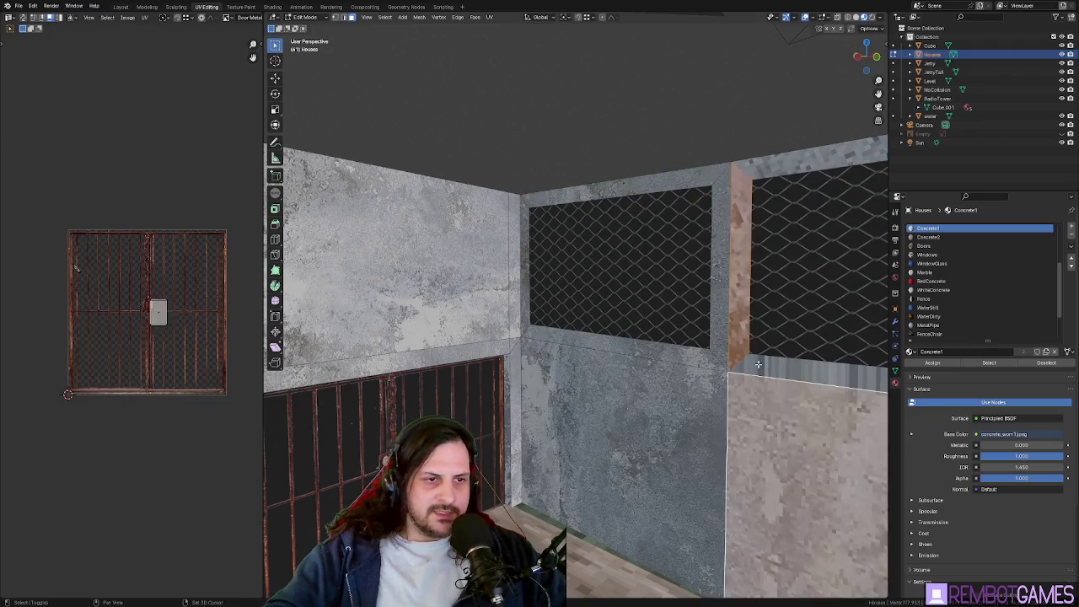
middle_click_drag(759, 365, 698, 383)
left_click(699, 158)
scroll(699, 158, "down", 6)
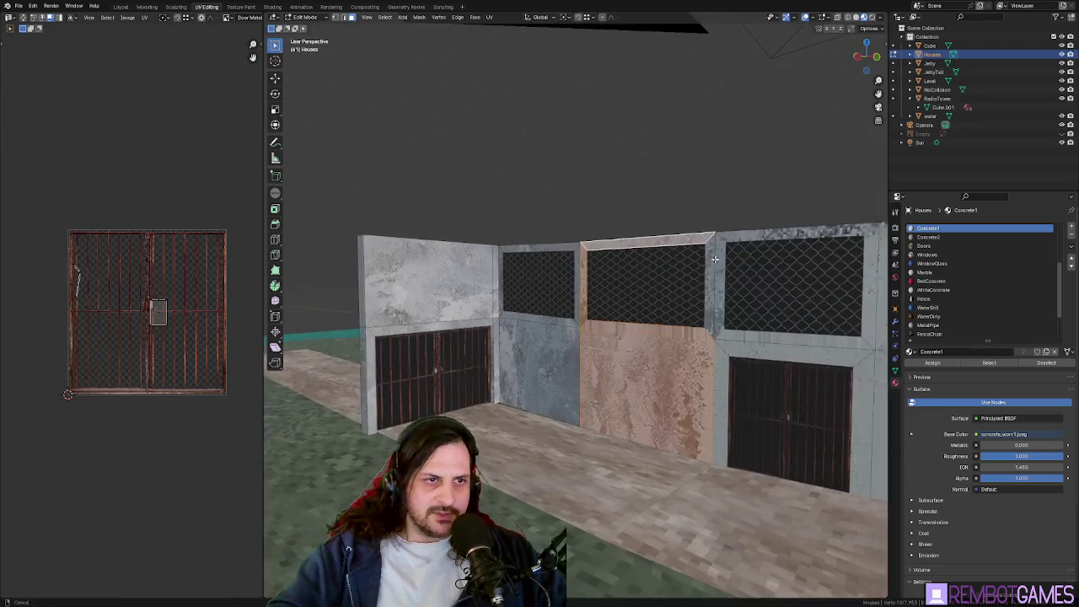
left_click(722, 337)
left_click(736, 335)
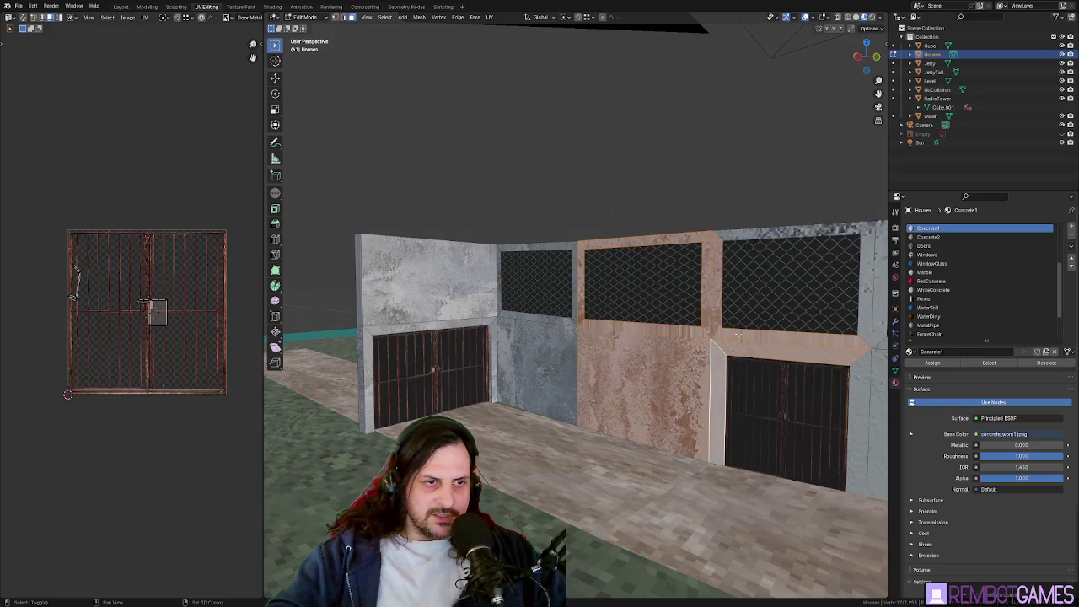
middle_click_drag(745, 236, 753, 237)
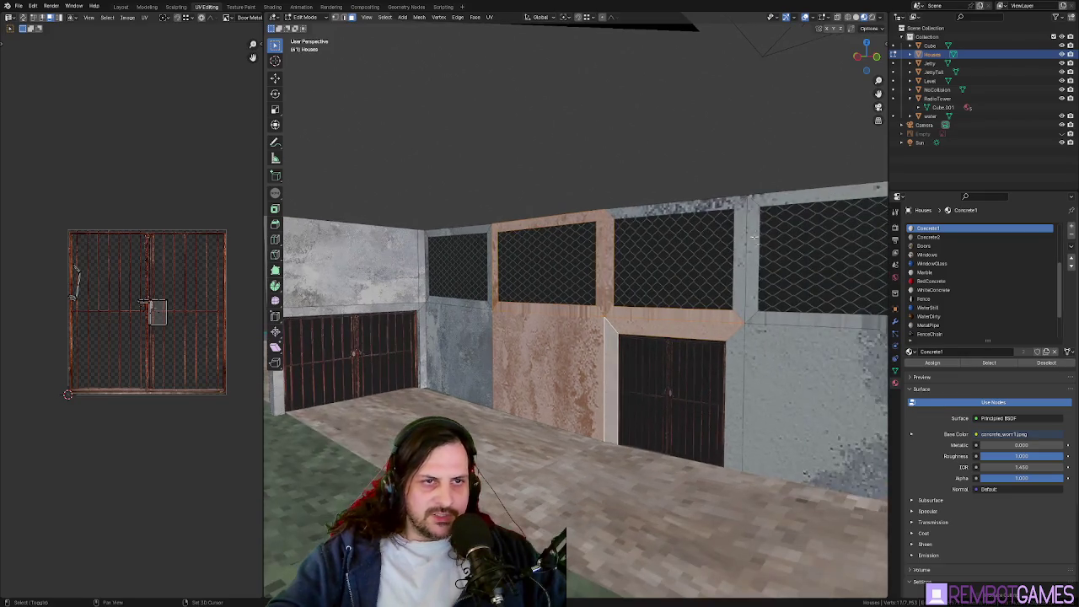
left_click(696, 209)
left_click(739, 360, "shift")
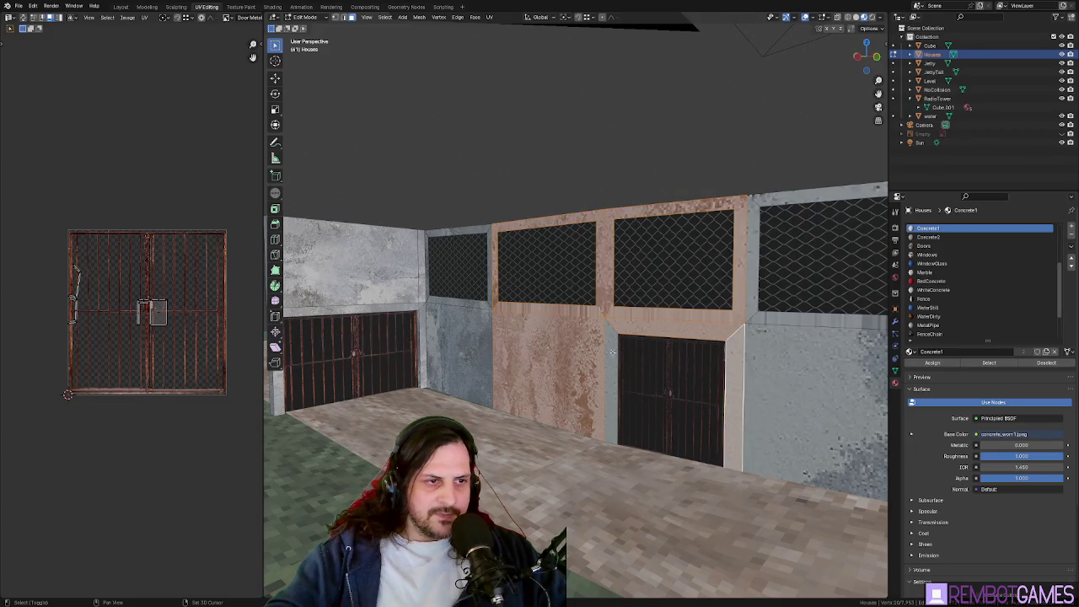
key("ctrl+alt+z")
left_click(682, 283)
mouse_move(683, 282)
middle_mouse_down()
mouse_move(601, 346)
mouse_move(579, 386)
middle_mouse_up()
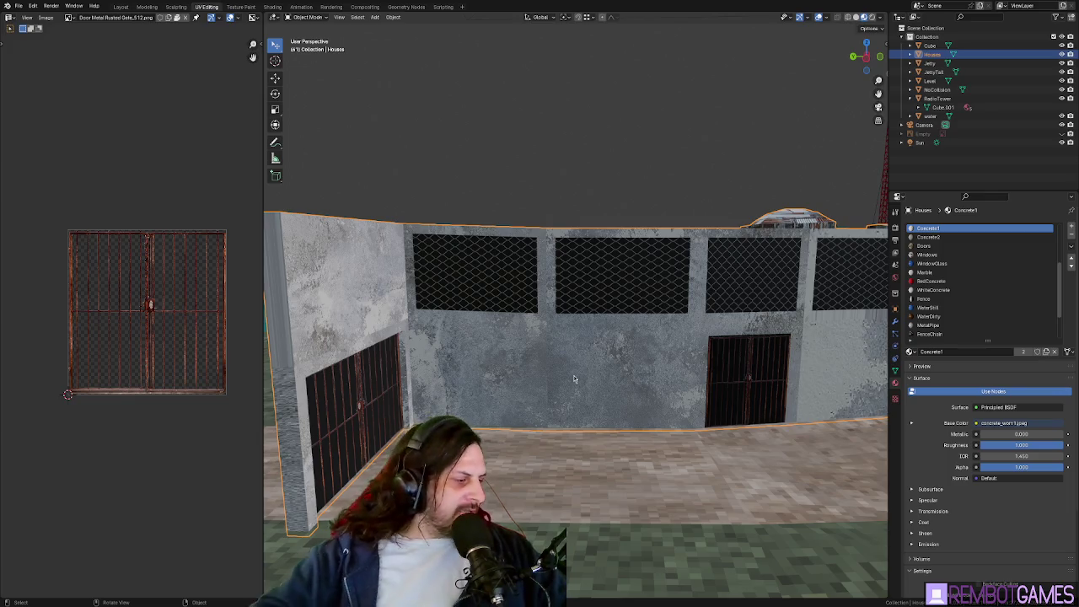
Toggle Edit Mode on the compound walls to inspect their UVs
mouse_move(541, 390)
middle_mouse_down()
mouse_move(561, 297)
mouse_move(676, 300)
mouse_move(595, 277)
mouse_move(630, 277)
mouse_move(609, 281)
mouse_move(608, 269)
mouse_move(531, 307)
mouse_move(552, 301)
mouse_move(647, 339)
mouse_move(641, 311)
middle_mouse_up()
key("Tab")
scroll(676, 300, "up", 5)
key("Tab")
scroll(610, 281, "up", 4)
scroll(607, 272, "down", 3)
key("Tab")
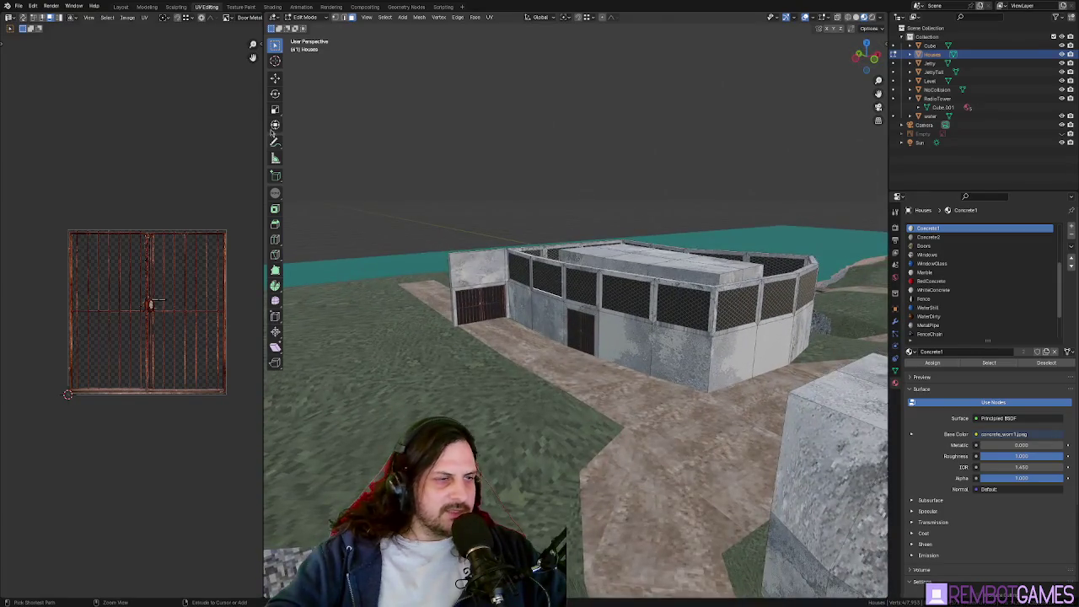
Export the compound through File > Export and return to Object Mode
left_click(16, 7)
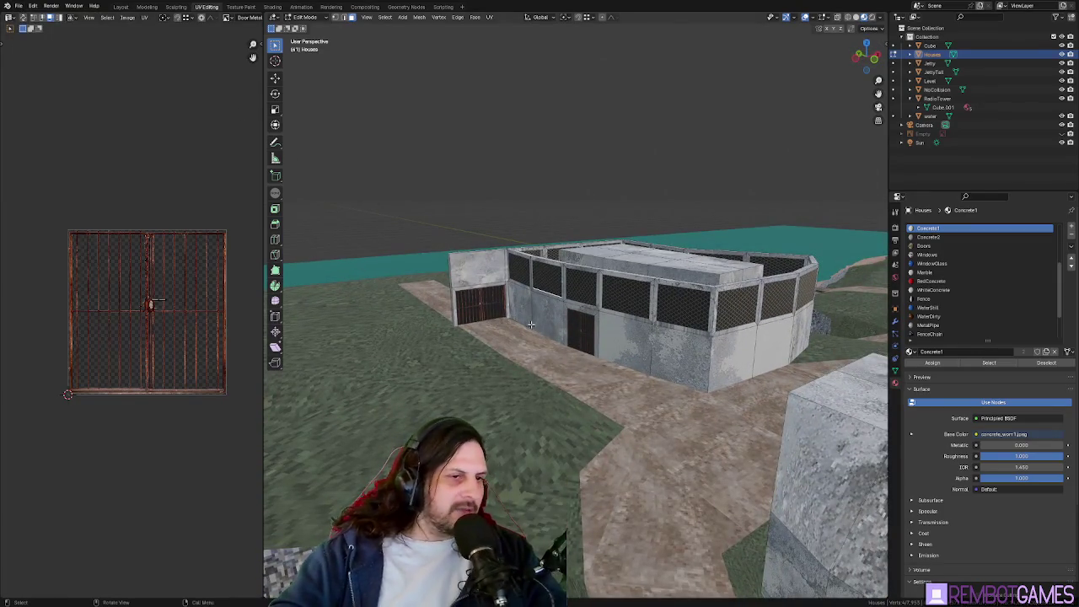
left_click(17, 6)
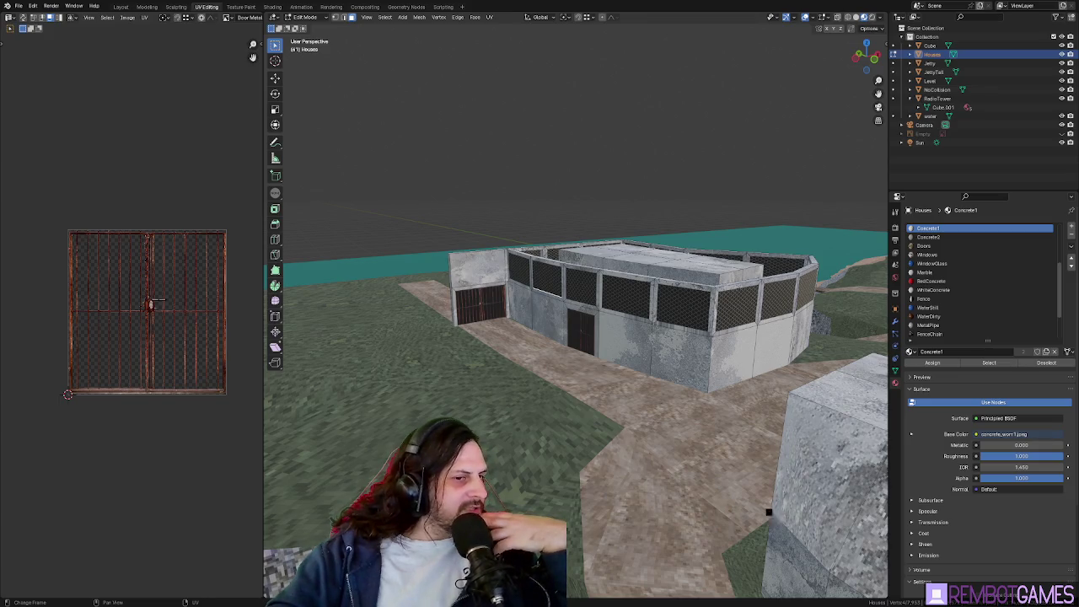
key("Tab")
middle_click_drag(775, 520, 627, 388)
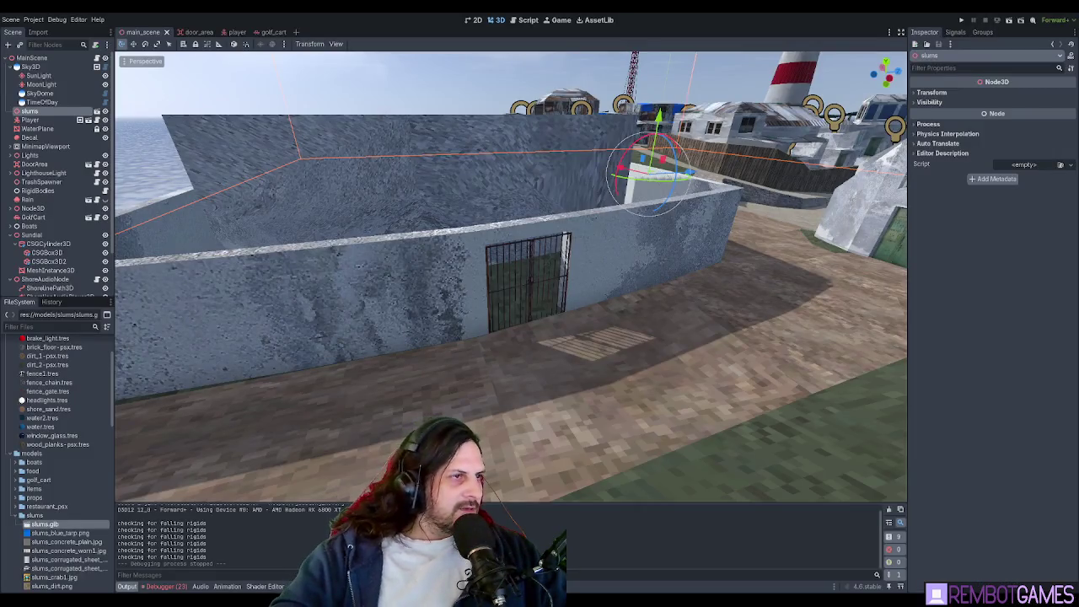
Save the Godot main scene and orbit around the reimported compound before returning to Blender
mouse_move(506, 337)
middle_mouse_down()
mouse_move(379, 379)
mouse_move(307, 439)
middle_mouse_up()
key("ctrl+s")
scroll(307, 503, "up", 3)
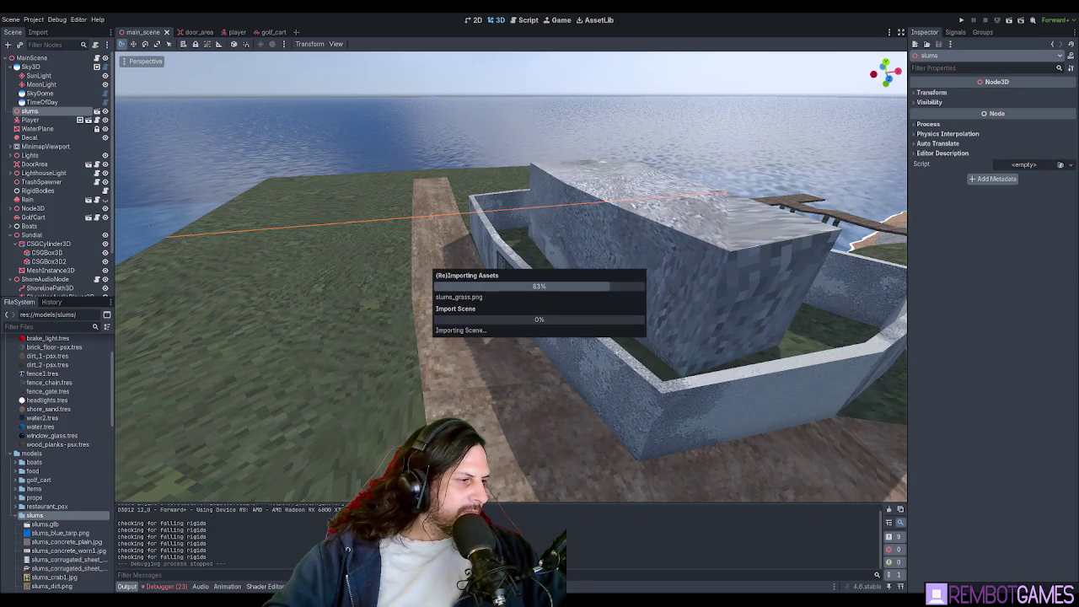
mouse_move(505, 278)
middle_mouse_down()
mouse_move(577, 282)
mouse_move(845, 366)
middle_mouse_up()
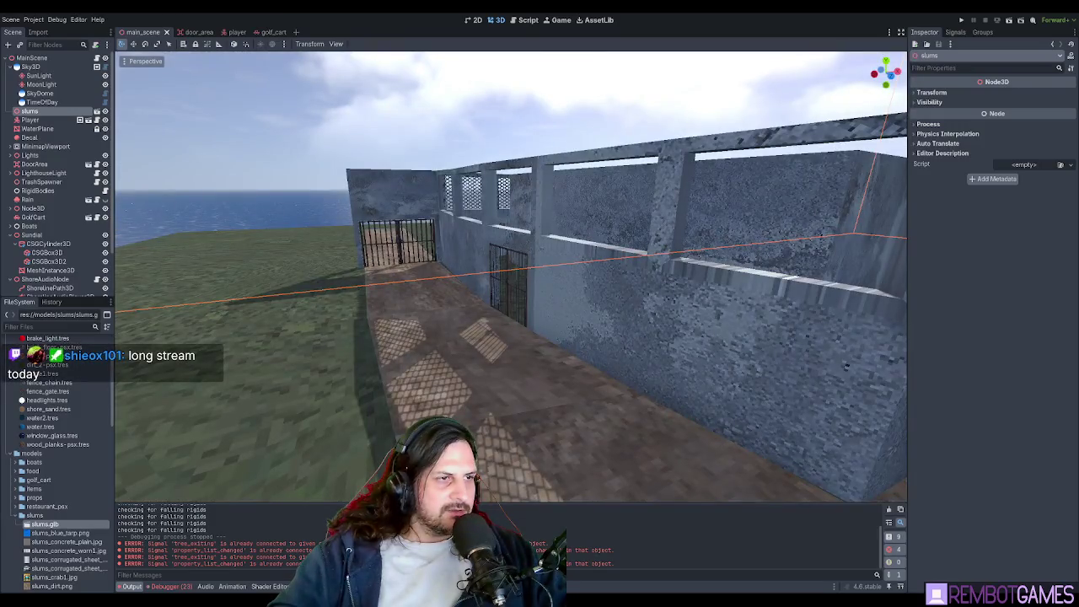
key("alt+Tab")
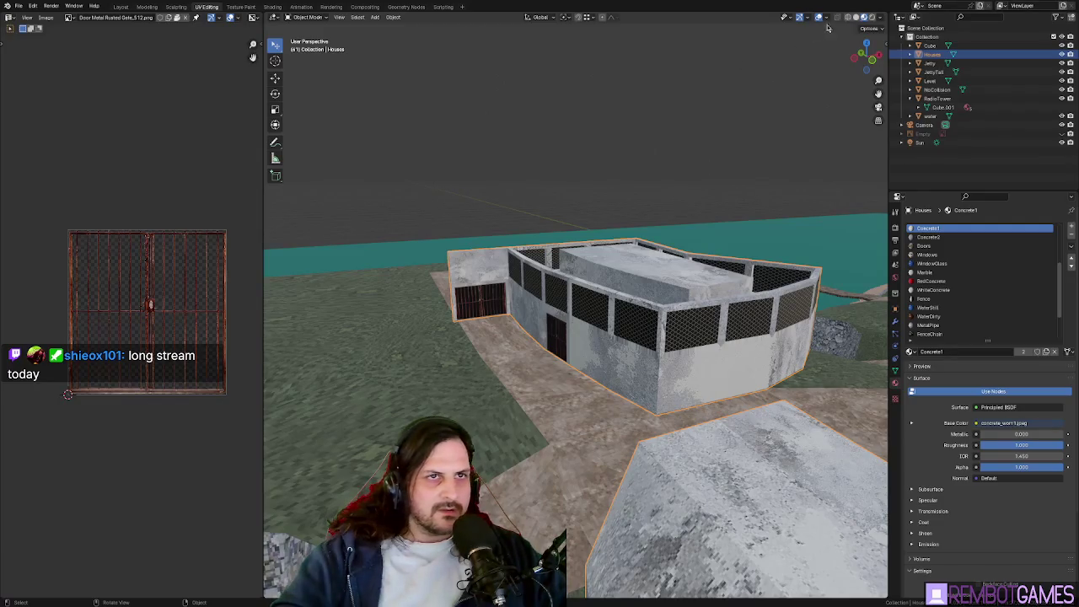
Enable the Face Orientation overlay and select the first red, inward-facing fence panels
left_click(827, 17)
left_click(795, 197)
key("Tab")
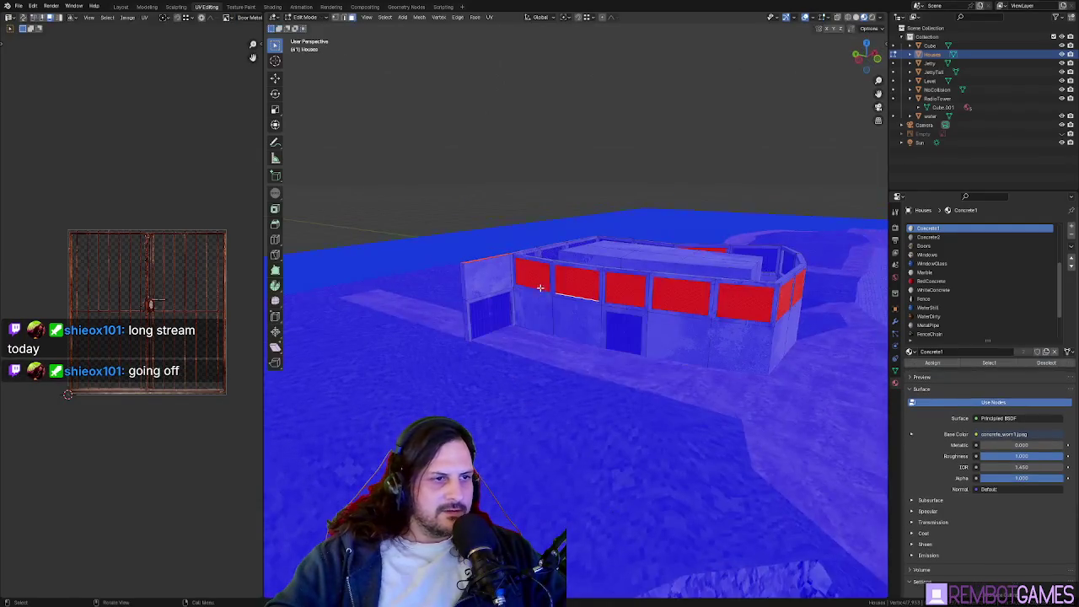
left_click(541, 277)
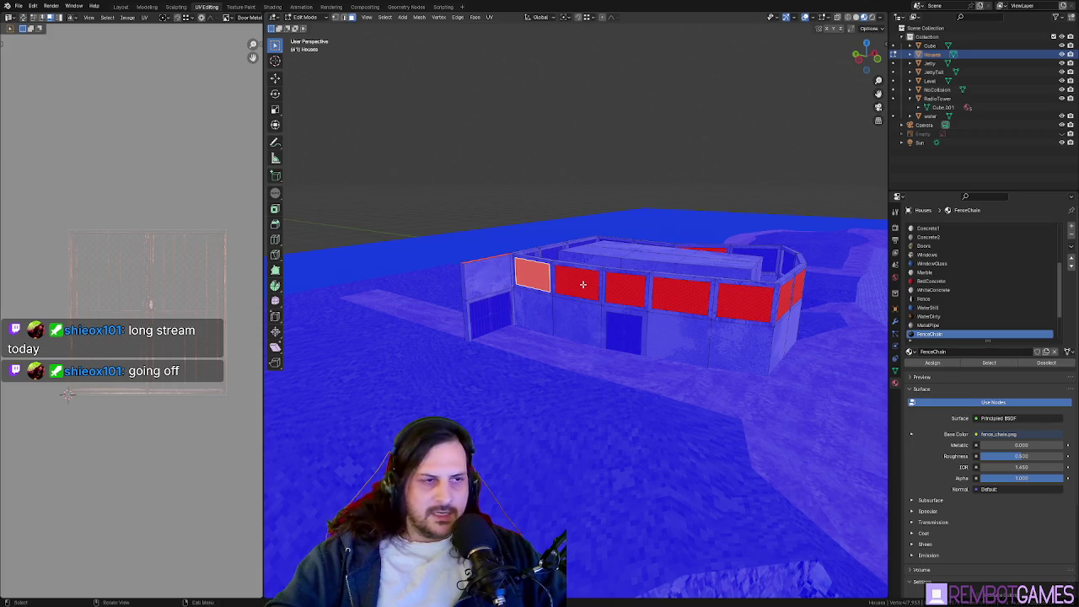
left_click(583, 284, "shift")
left_click(621, 288, "shift")
left_click(666, 294, "shift")
left_click(727, 301, "shift")
mouse_move(727, 300)
middle_mouse_down()
mouse_move(789, 309)
mouse_move(593, 330)
middle_mouse_up()
left_click(592, 331, "shift")
left_click(667, 328, "shift")
left_click(740, 324, "shift")
Select the remaining red fence panels and flip their normals to face outward
mouse_move(740, 324)
middle_mouse_down()
mouse_move(663, 337)
mouse_move(431, 299)
middle_mouse_up()
left_click(663, 337, "shift")
left_click(381, 298, "shift")
left_click(513, 286, "shift")
middle_click_drag(513, 287, 581, 286)
left_click(533, 286, "shift")
left_click(589, 284, "shift")
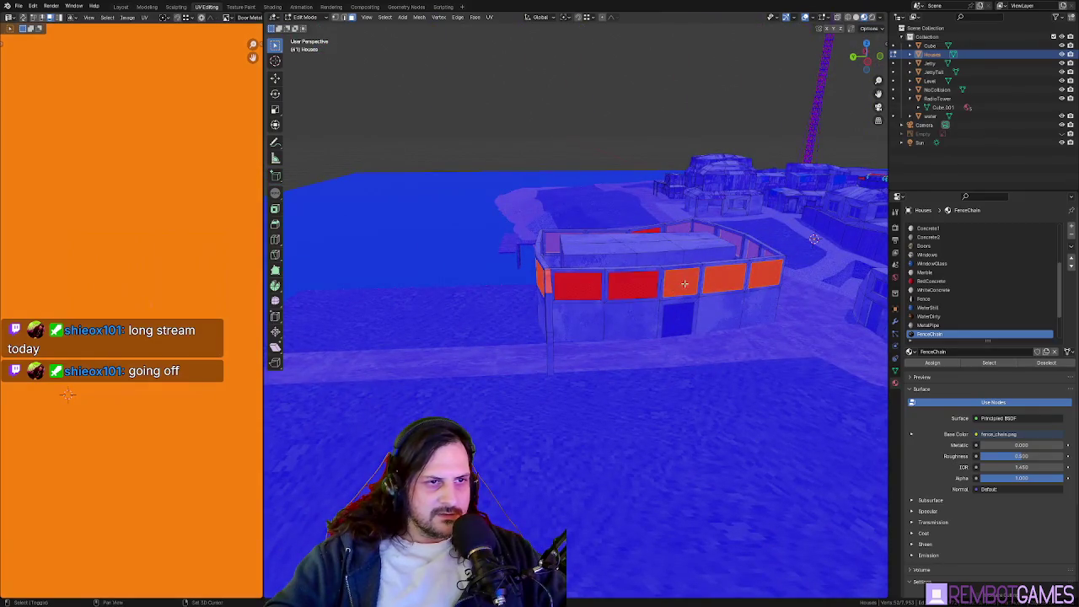
left_click(585, 287)
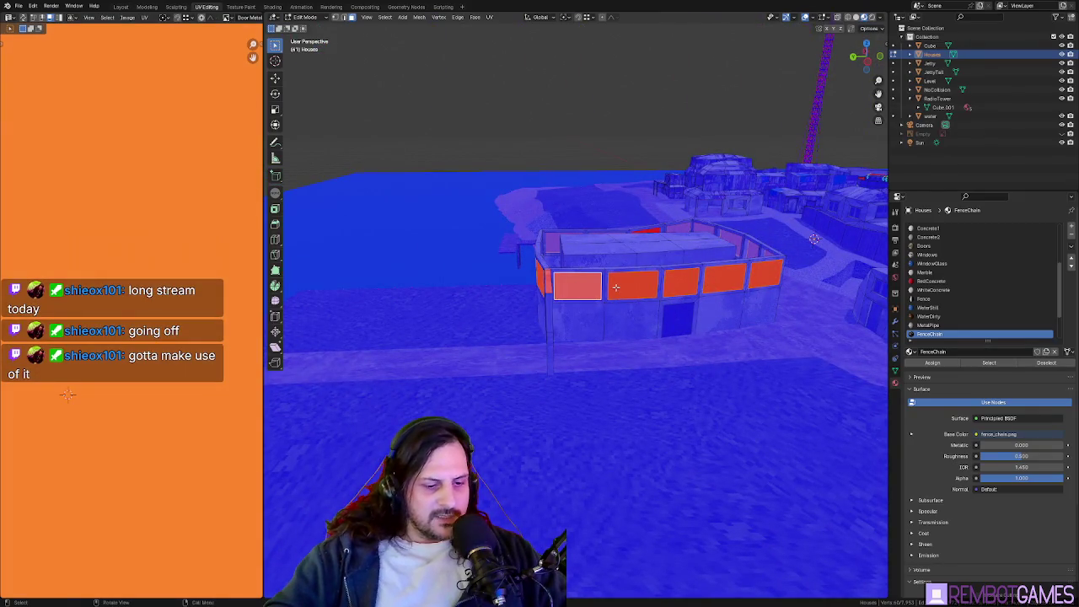
key("u")
left_click(615, 289)
mouse_move(615, 289)
middle_mouse_down()
mouse_move(601, 289)
mouse_move(724, 288)
mouse_move(689, 294)
middle_mouse_up()
Inspect the roof fence and fenced corridor, then switch editing to the Level object
key("Tab")
scroll(590, 290, "up", 4)
mouse_move(590, 291)
middle_mouse_down()
mouse_move(432, 292)
mouse_move(527, 274)
mouse_move(534, 244)
middle_mouse_up()
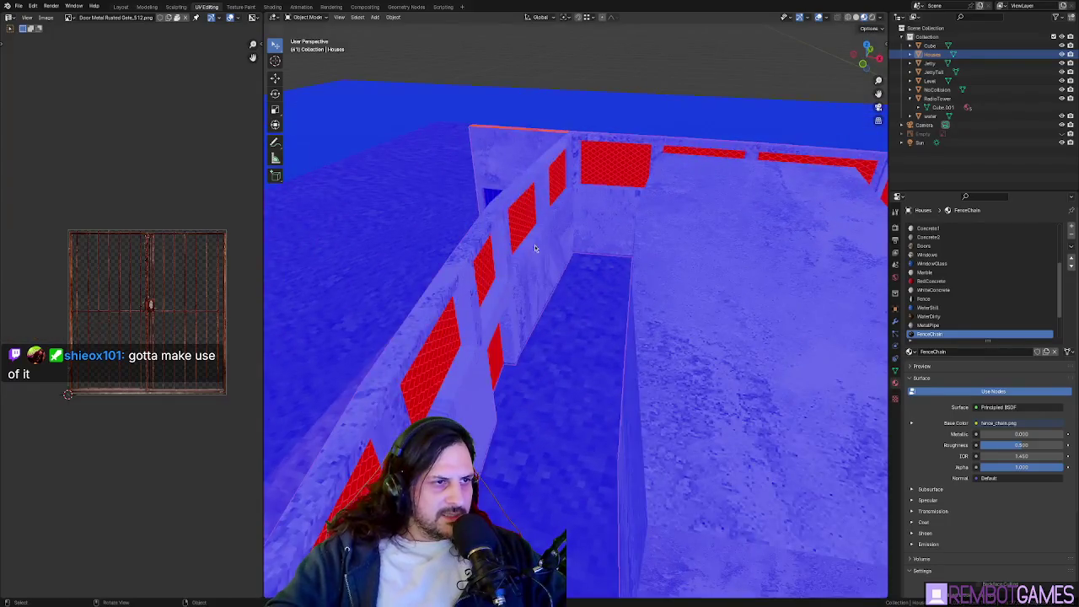
key("Tab")
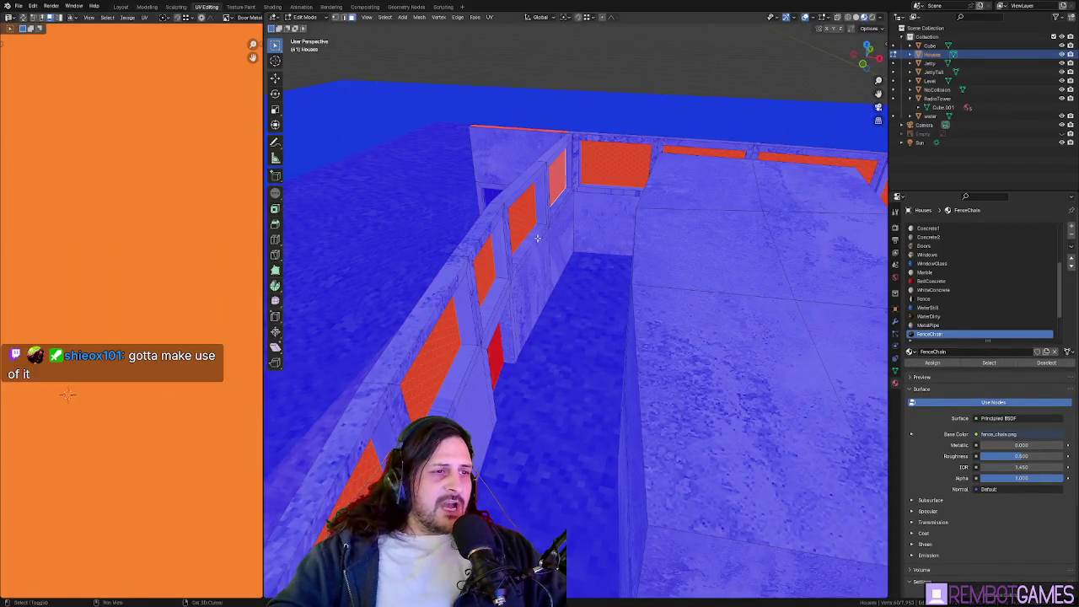
scroll(537, 238, "up", 2)
scroll(536, 238, "up", 3)
mouse_move(537, 239)
middle_mouse_down()
mouse_move(574, 307)
mouse_move(577, 390)
mouse_move(563, 362)
mouse_move(565, 330)
mouse_move(646, 316)
middle_mouse_up()
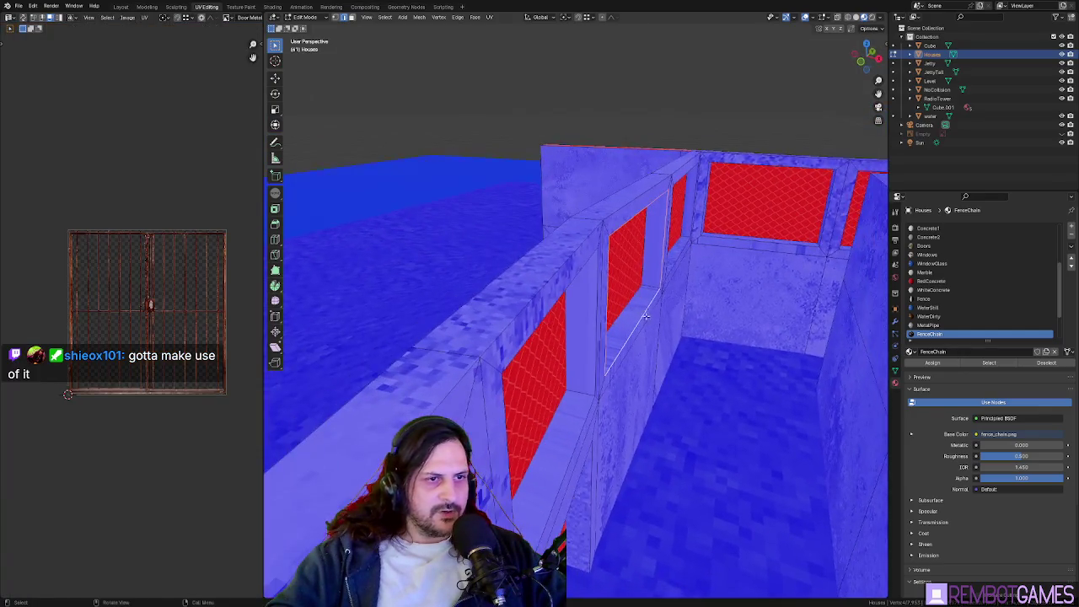
key("alt+q")
mouse_move(628, 270)
middle_mouse_down()
mouse_move(669, 292)
mouse_move(590, 301)
middle_mouse_up()
key("Tab")
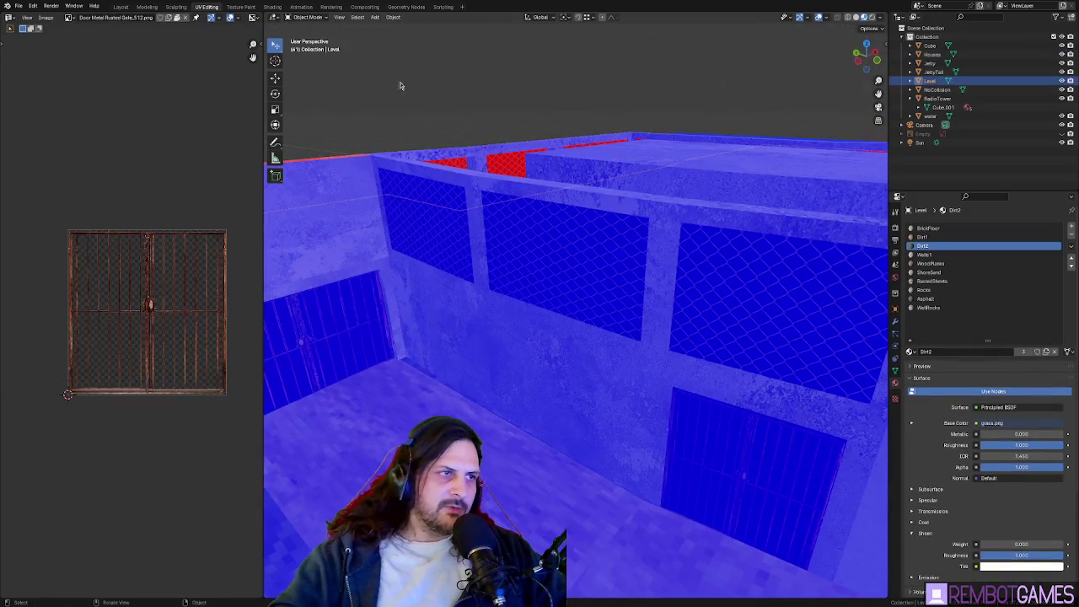
Turn off the Face Orientation overlay and check the building
left_click(808, 18)
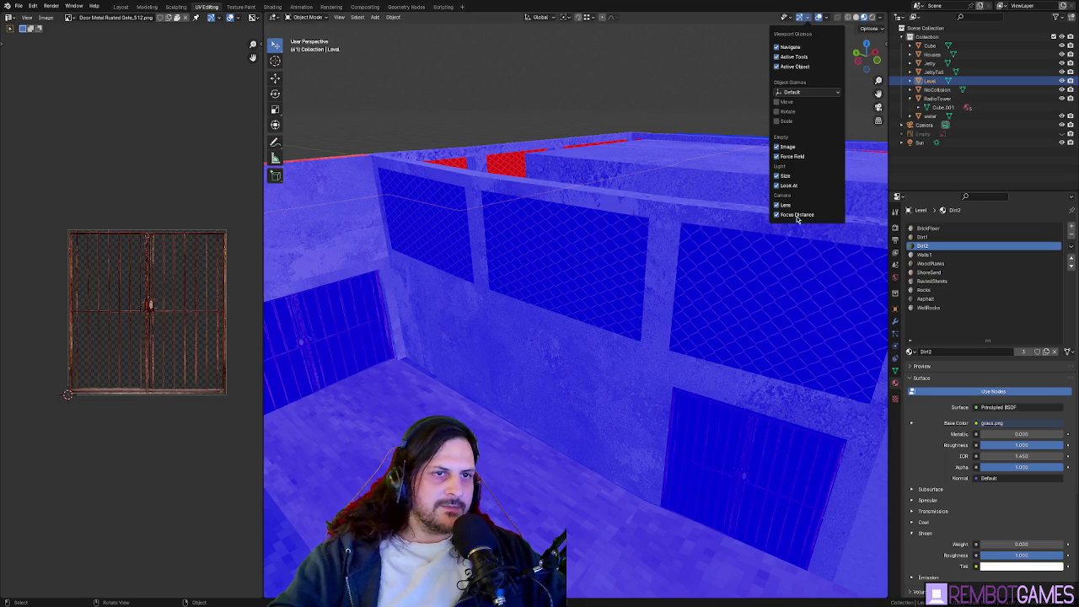
left_click(827, 17)
left_click(800, 198)
key("Tab")
mouse_move(800, 198)
middle_mouse_down()
mouse_move(674, 253)
mouse_move(725, 310)
mouse_move(492, 350)
mouse_move(426, 302)
middle_mouse_up()
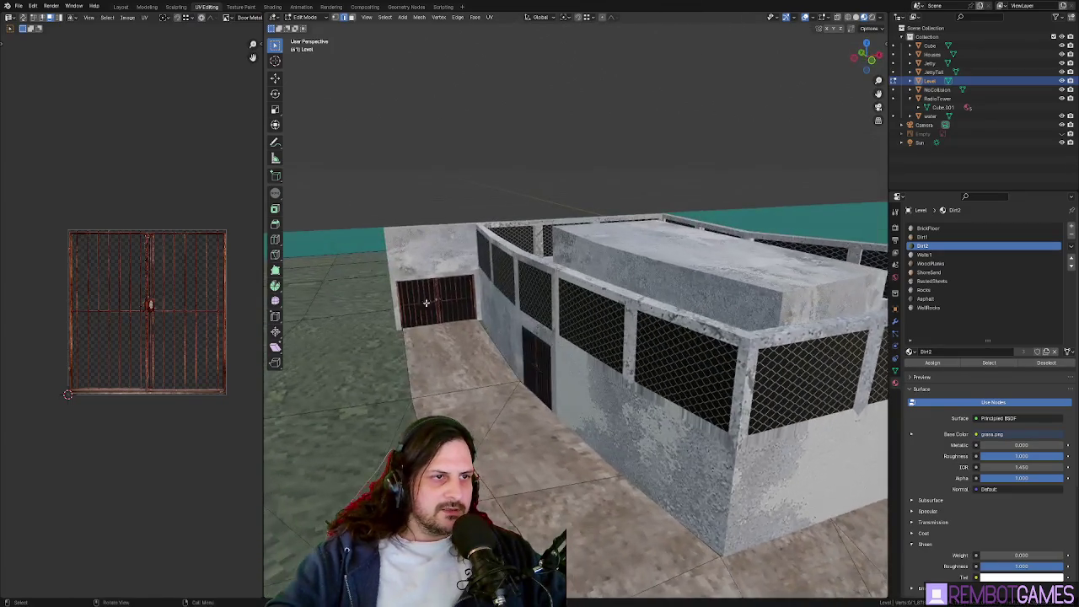
Export the scene as glTF 2.0 and switch to the Godot editor
left_click(19, 8)
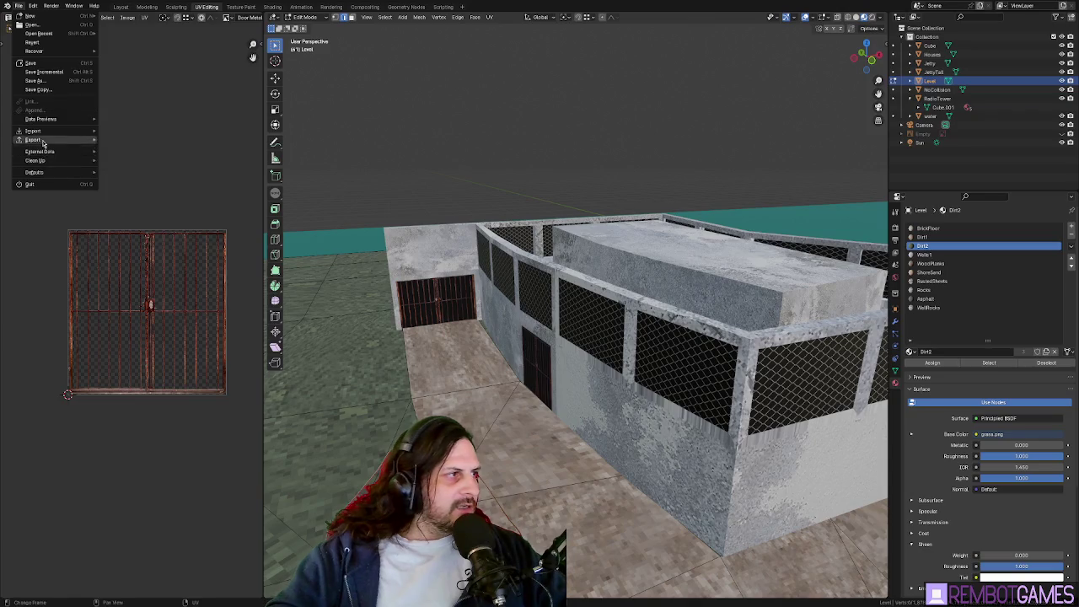
left_click(135, 228)
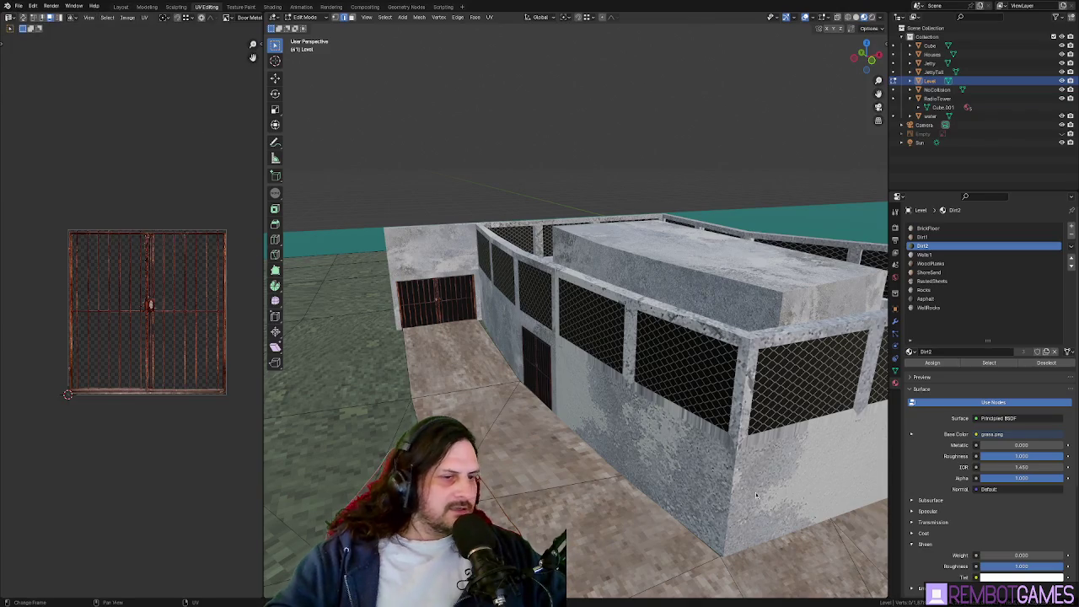
key("Tab")
middle_click_drag(746, 354, 697, 329)
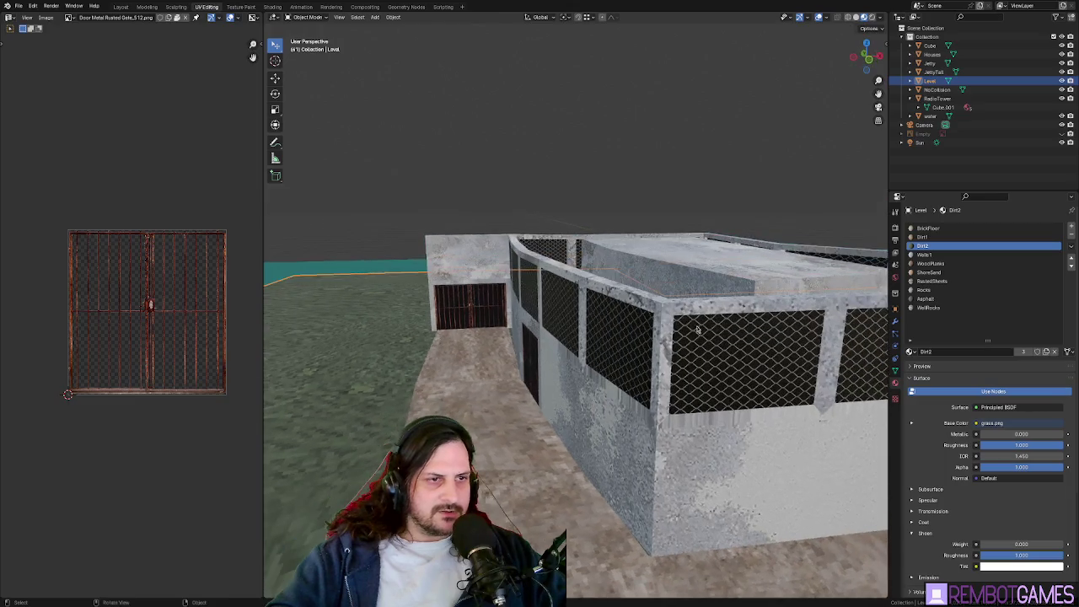
key("alt+Tab")
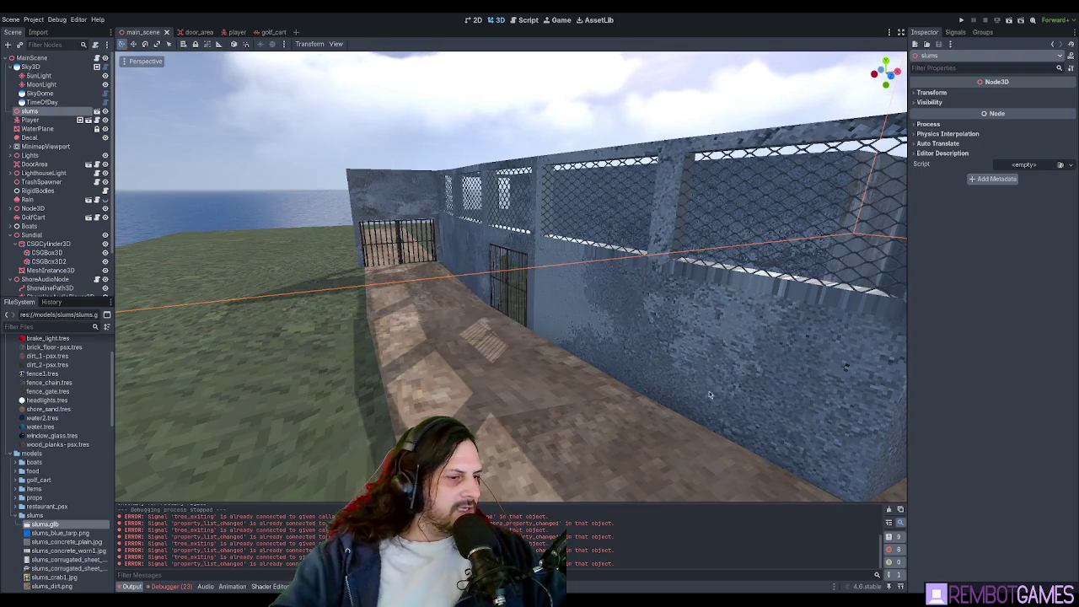
Inspect the fenced slums wall in the viewport, then run the game with F5
mouse_move(477, 370)
middle_mouse_down()
mouse_move(594, 362)
mouse_move(578, 296)
mouse_move(499, 289)
mouse_move(436, 303)
mouse_move(533, 322)
mouse_move(511, 327)
middle_mouse_up()
scroll(558, 268, "up", 5)
scroll(498, 289, "down", 5)
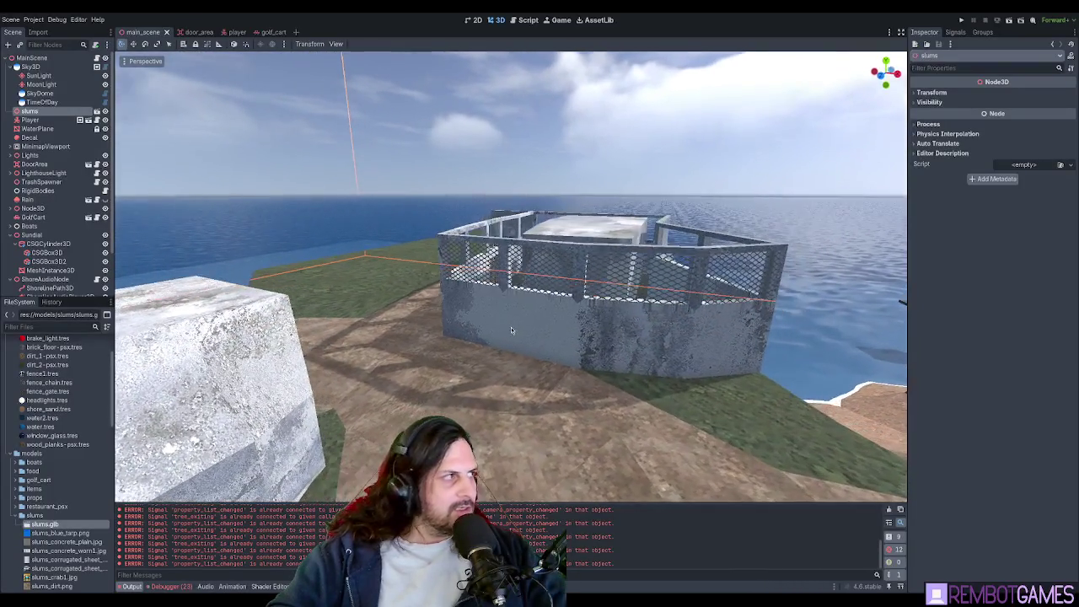
key("F5")
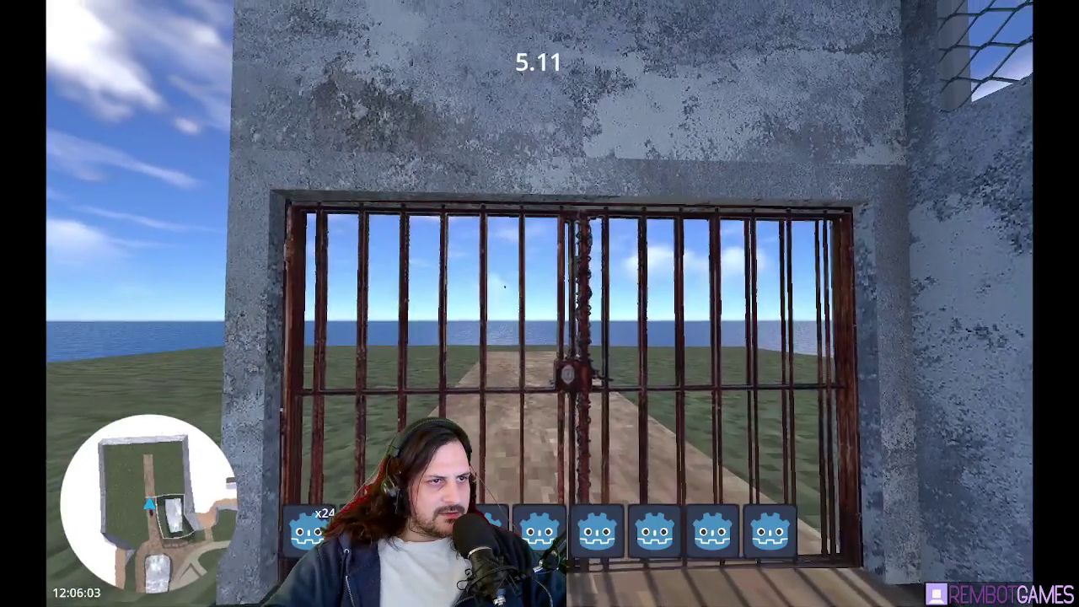
Walk the player toward the barred gate and back, then stop the game with F8
key("w")
key("s")
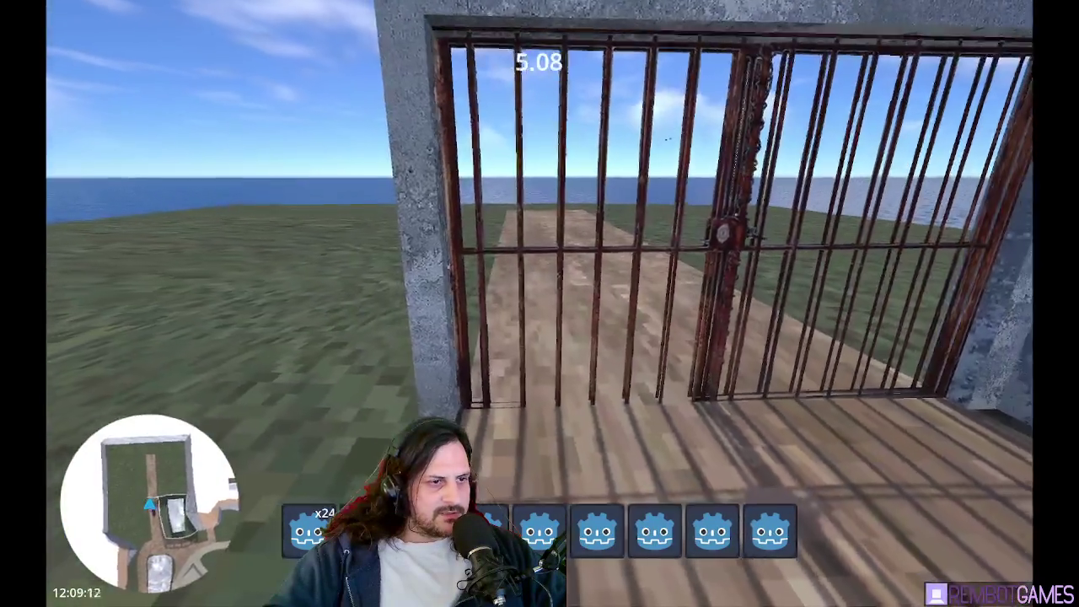
key("F8")
middle_click_drag(539, 278, 487, 276)
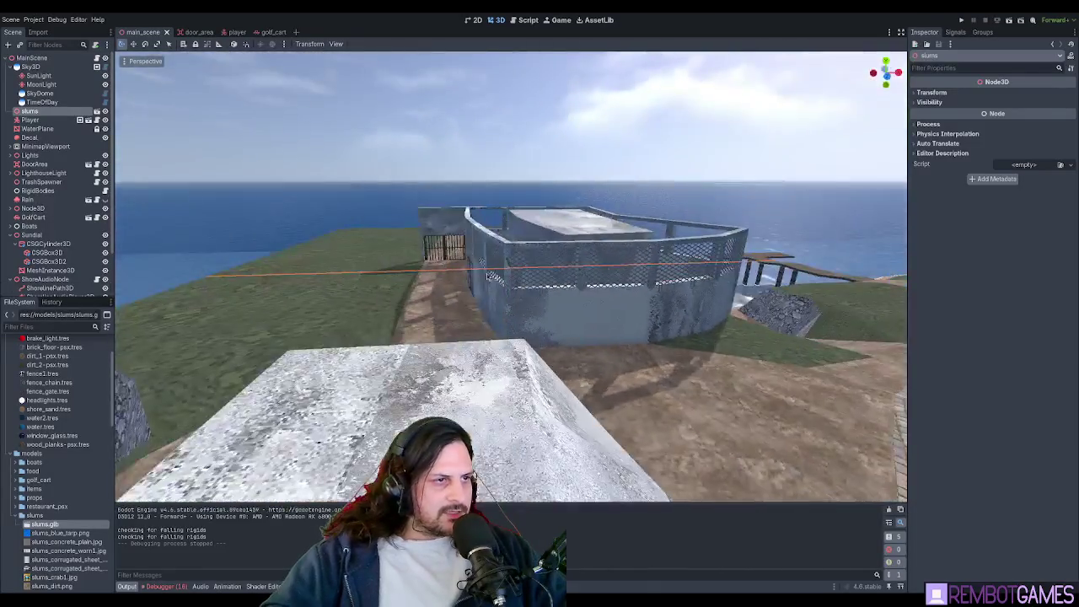
key("alt+Tab")
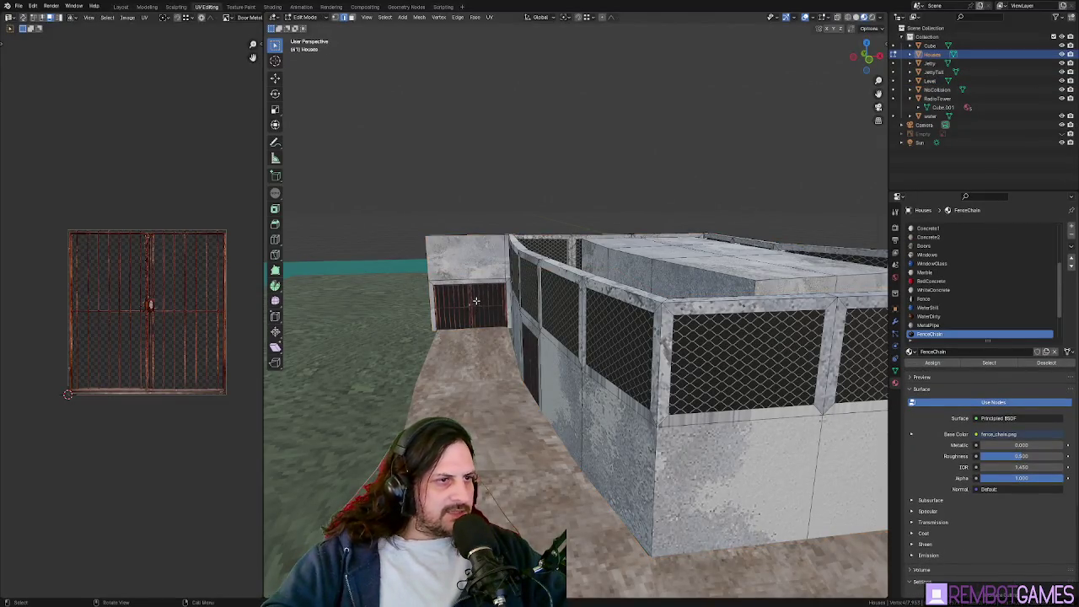
Select and frame the gate face, then try and cancel a vertical move
left_click(475, 300)
key("KP_Decimal")
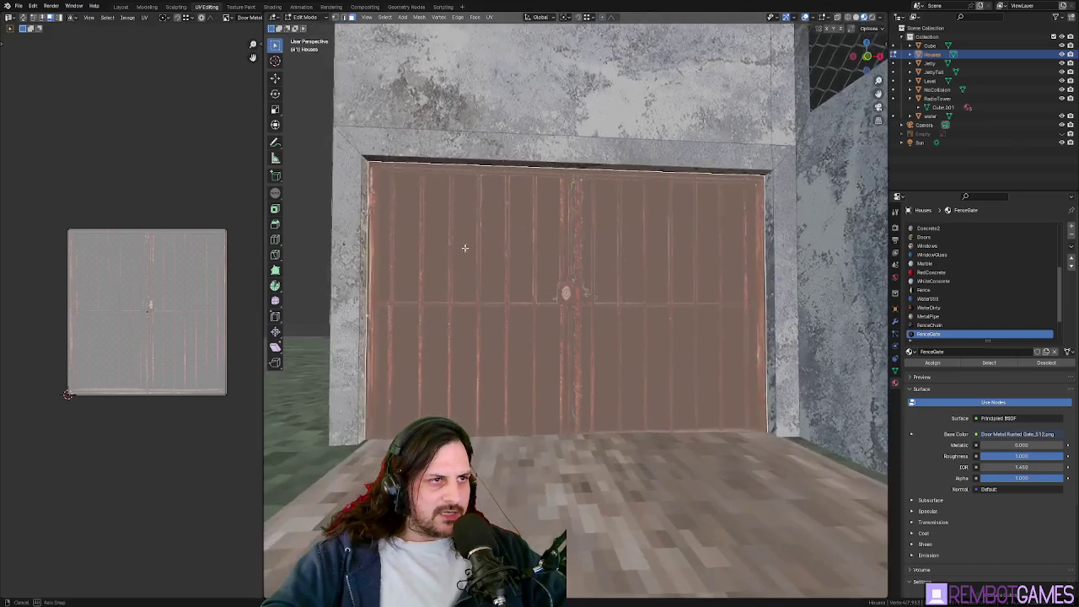
mouse_move(489, 256)
middle_mouse_down()
mouse_move(520, 272)
mouse_move(634, 268)
mouse_move(646, 357)
mouse_move(669, 339)
middle_mouse_up()
key("g")
key("z")
right_click(613, 272)
Slide the gate edge along the Y axis and leave Edit Mode
scroll(646, 356, "up", 2)
scroll(658, 357, "up", 2)
scroll(667, 342, "up", 3)
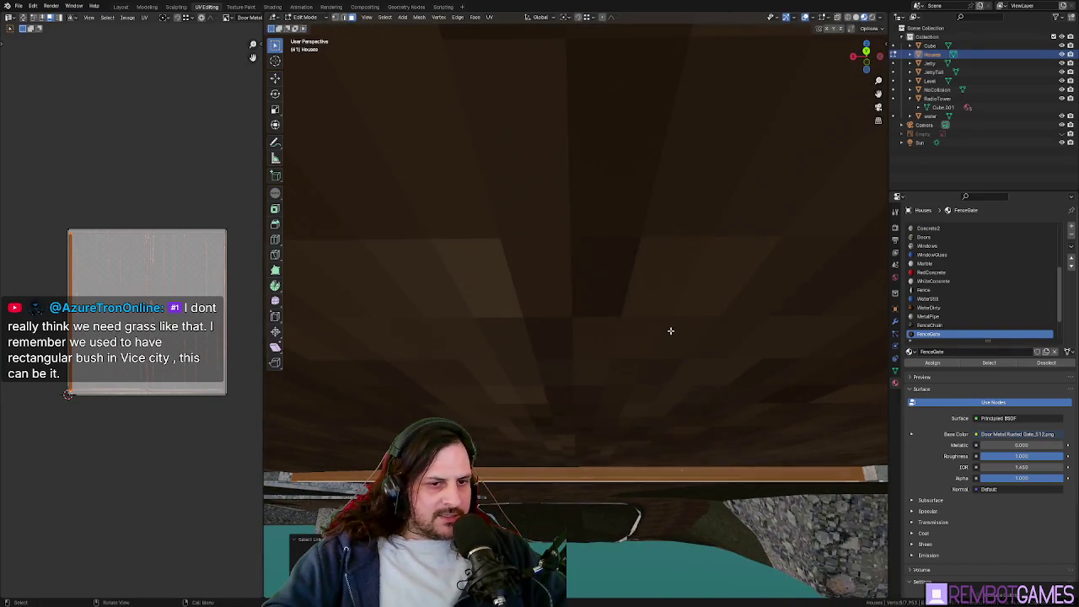
key("g")
key("y")
left_click(689, 316)
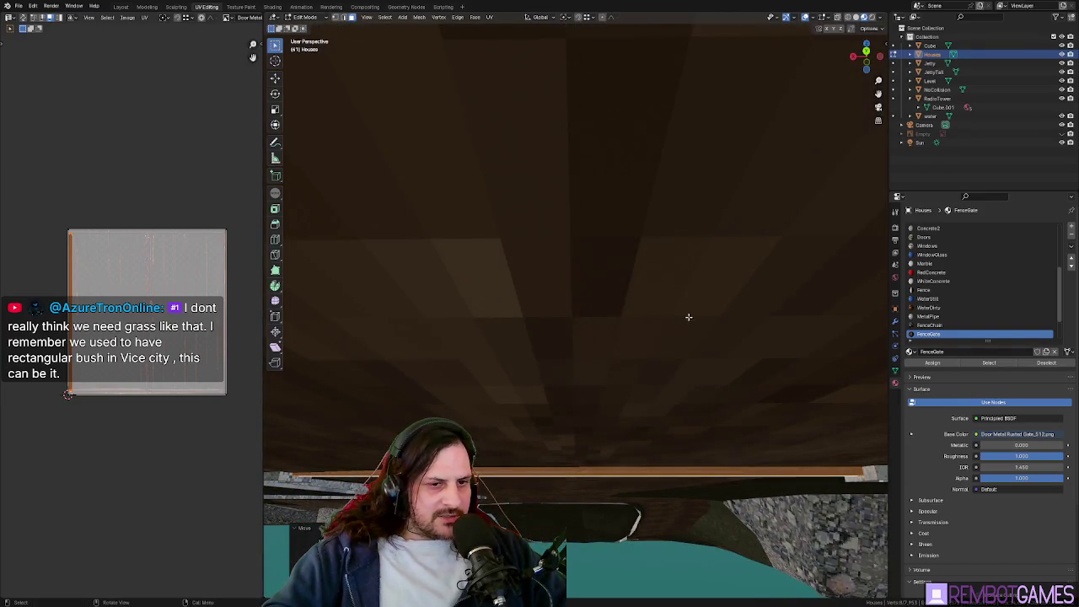
scroll(688, 317, "down", 4)
key("Tab")
Orbit to face the gate and toggle Edit Mode on the Houses object
mouse_move(657, 304)
middle_mouse_down()
mouse_move(629, 292)
mouse_move(611, 224)
mouse_move(625, 236)
middle_mouse_up()
scroll(629, 293, "up", 2)
scroll(629, 293, "down", 2)
scroll(615, 304, "down", 4)
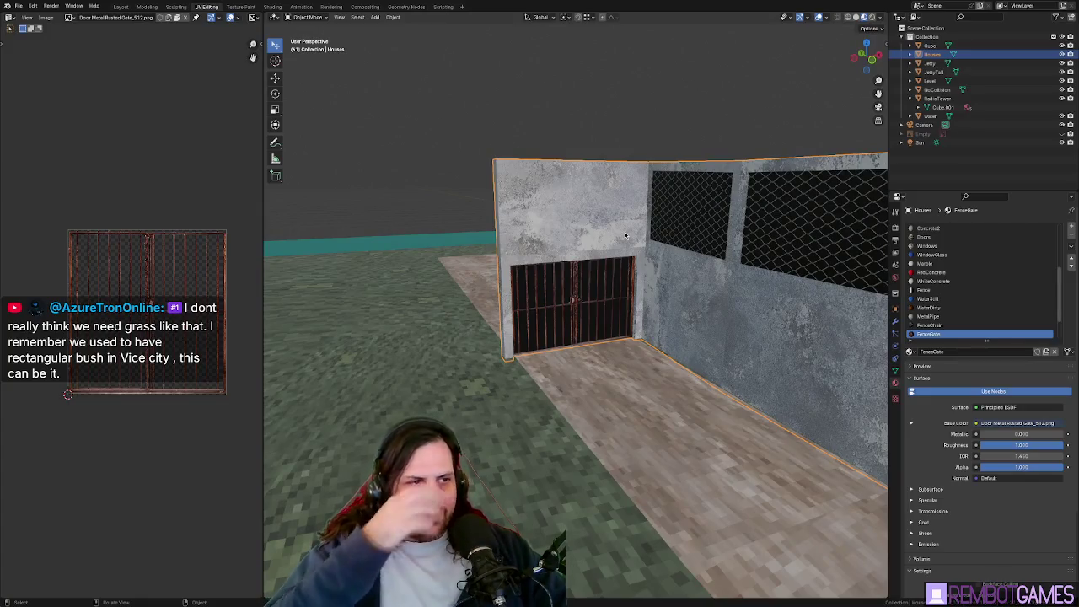
mouse_move(625, 236)
middle_mouse_down()
mouse_move(537, 337)
mouse_move(553, 343)
mouse_move(622, 339)
mouse_move(579, 229)
middle_mouse_up()
key("Tab")
key("Tab")
scroll(553, 343, "up", 3)
key("Tab")
scroll(642, 275, "down", 4)
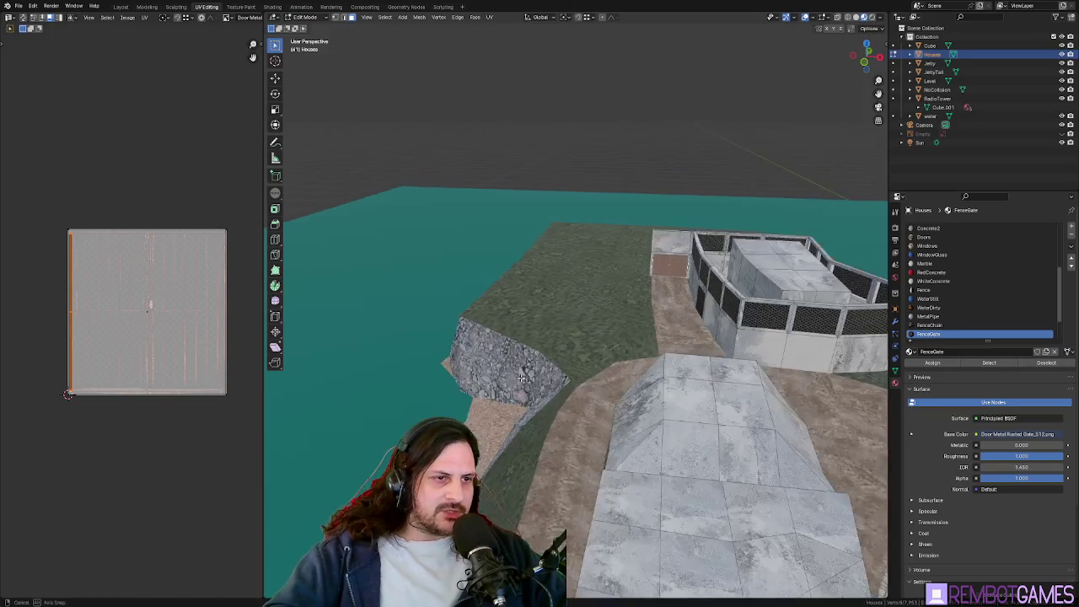
Orbit over the town to view the compound's corner, roof and pier
mouse_move(642, 275)
middle_mouse_down()
mouse_move(570, 354)
mouse_move(584, 326)
mouse_move(497, 205)
mouse_move(618, 264)
middle_mouse_up()
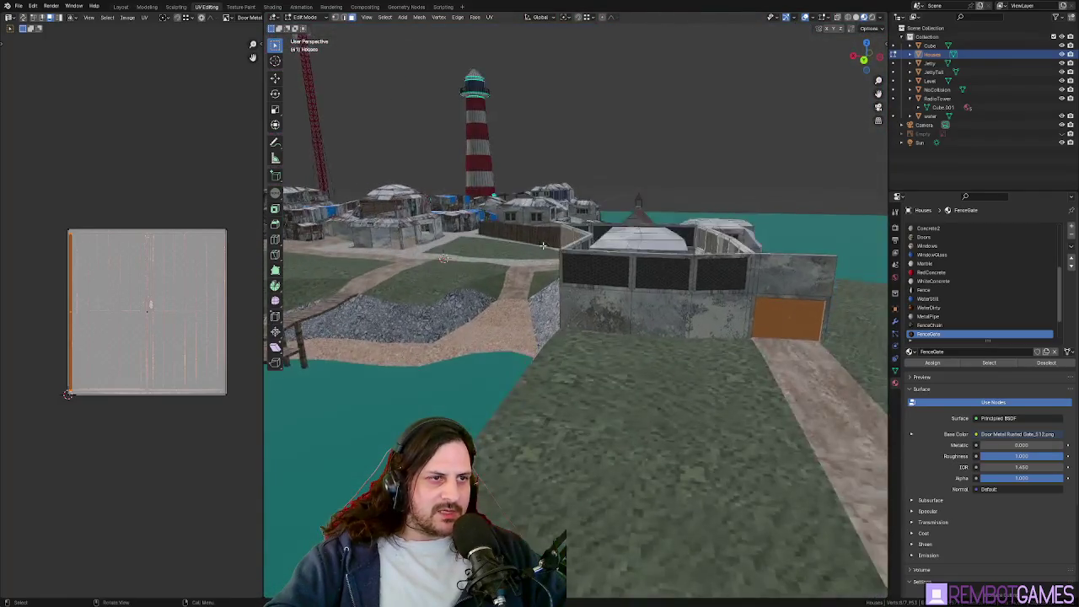
scroll(618, 264, "down", 5)
scroll(618, 264, "up", 5)
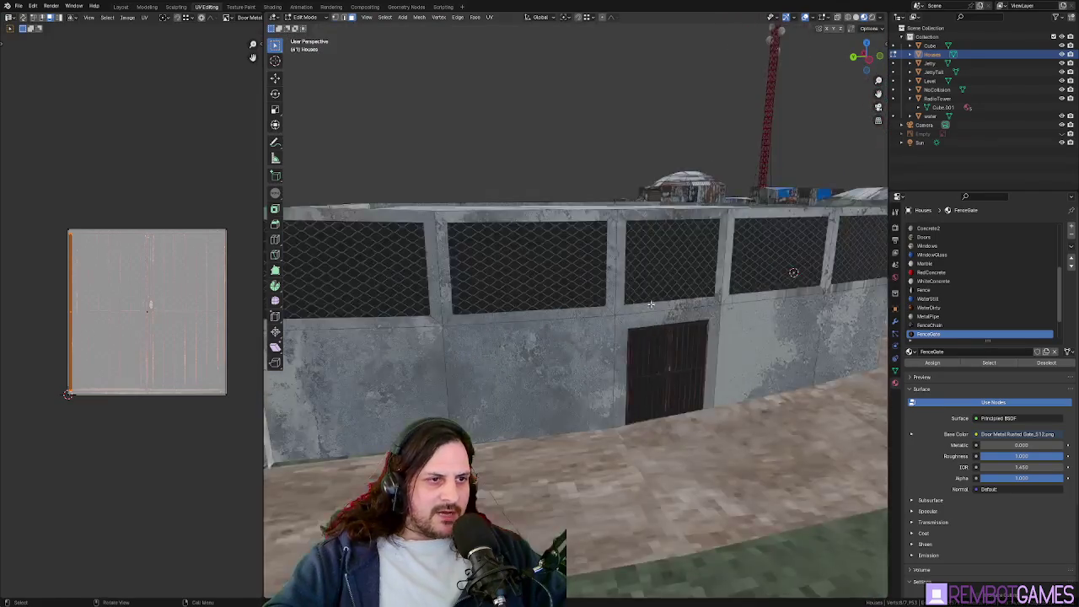
middle_click_drag(618, 264, 687, 268)
middle_click_drag(613, 278, 656, 297)
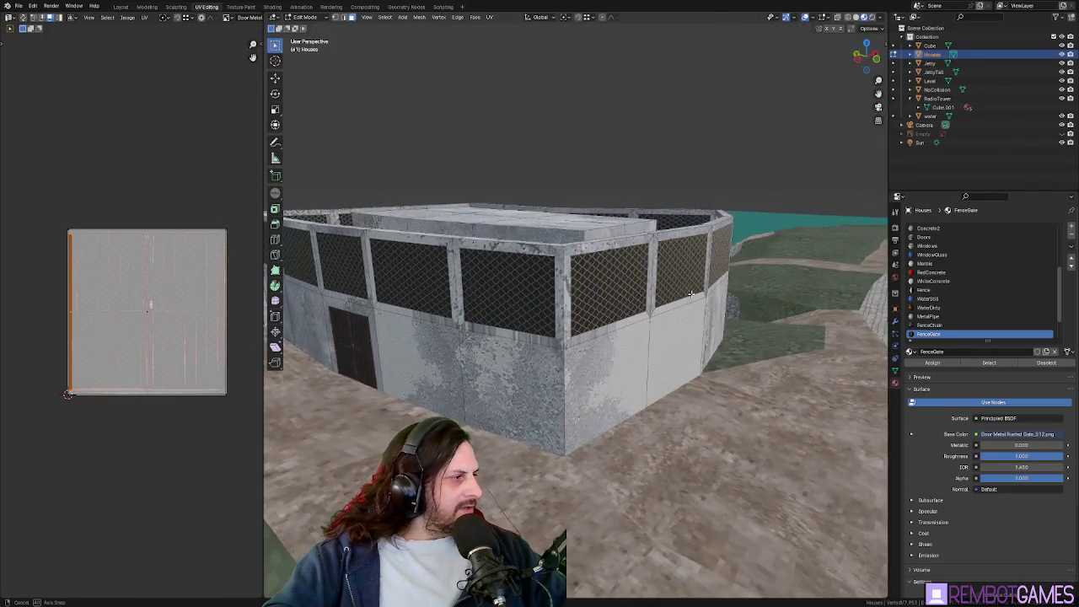
middle_click_drag(579, 283, 539, 396)
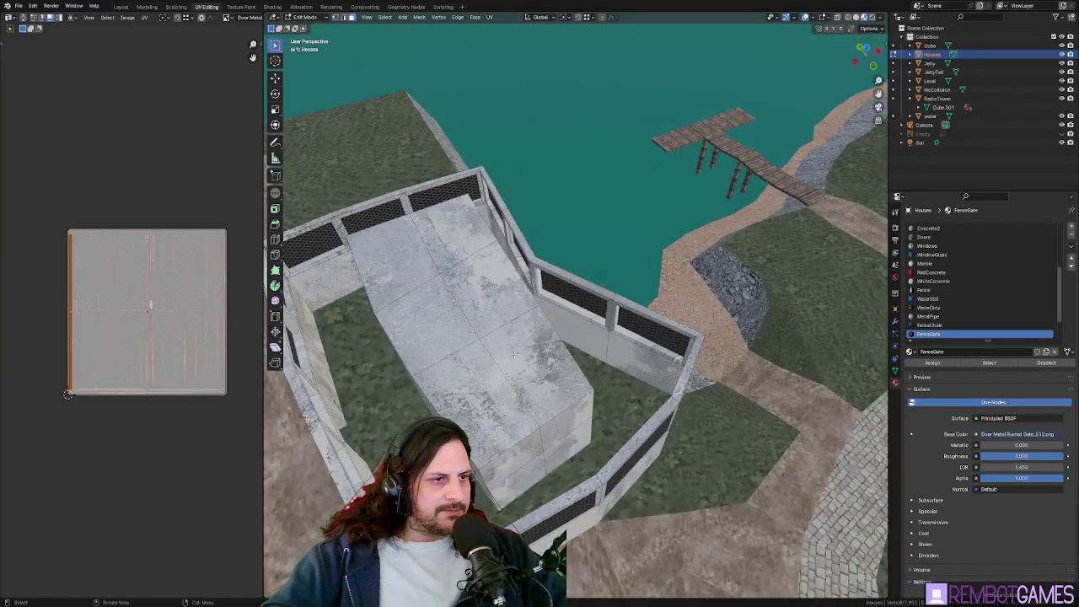
Select the top faces of the central concrete slab
left_click(540, 396)
key("KP_7")
key("l")
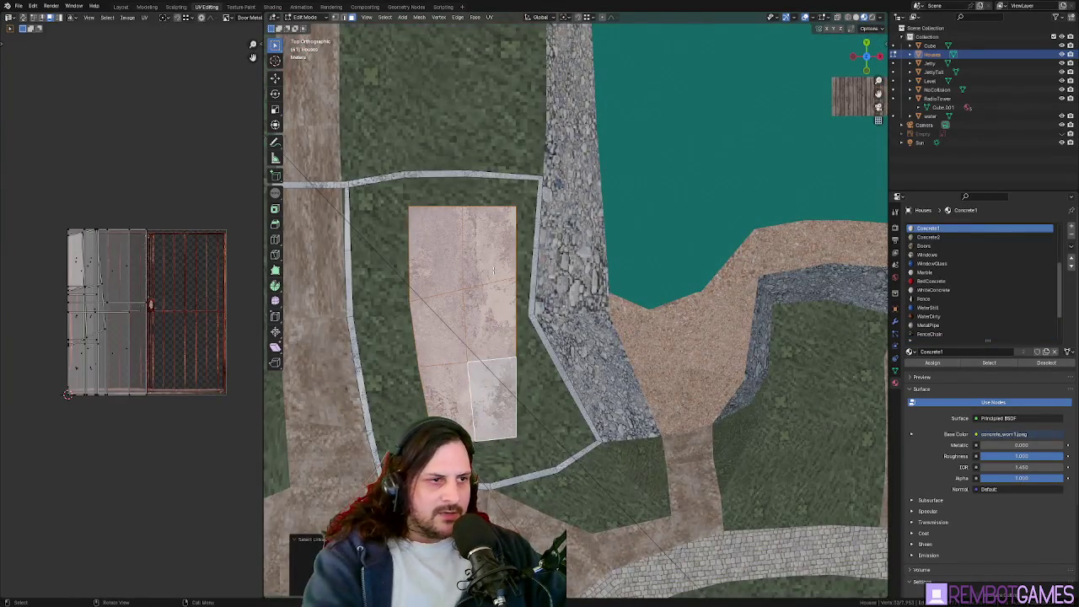
middle_click_drag(414, 251, 392, 383)
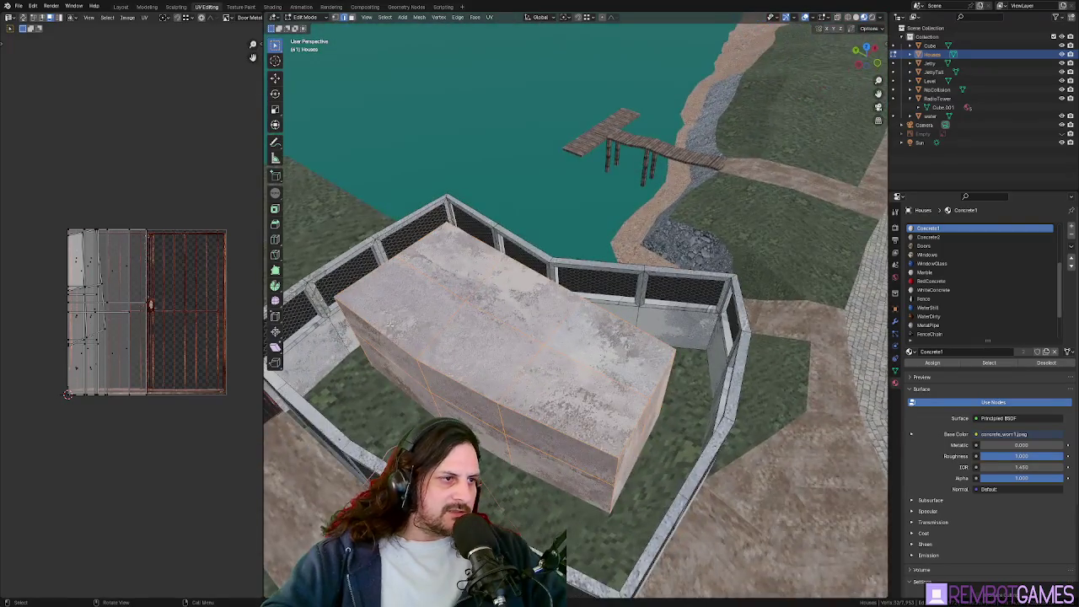
left_click(394, 355, "shift")
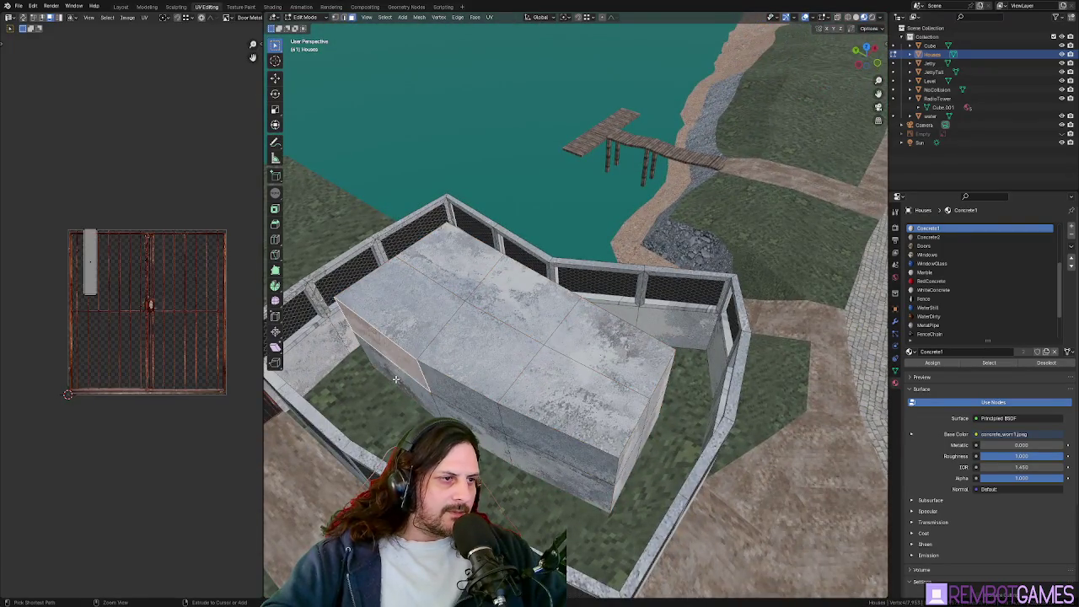
left_click(547, 467, "shift")
left_click(501, 400, "shift")
key("KP_7")
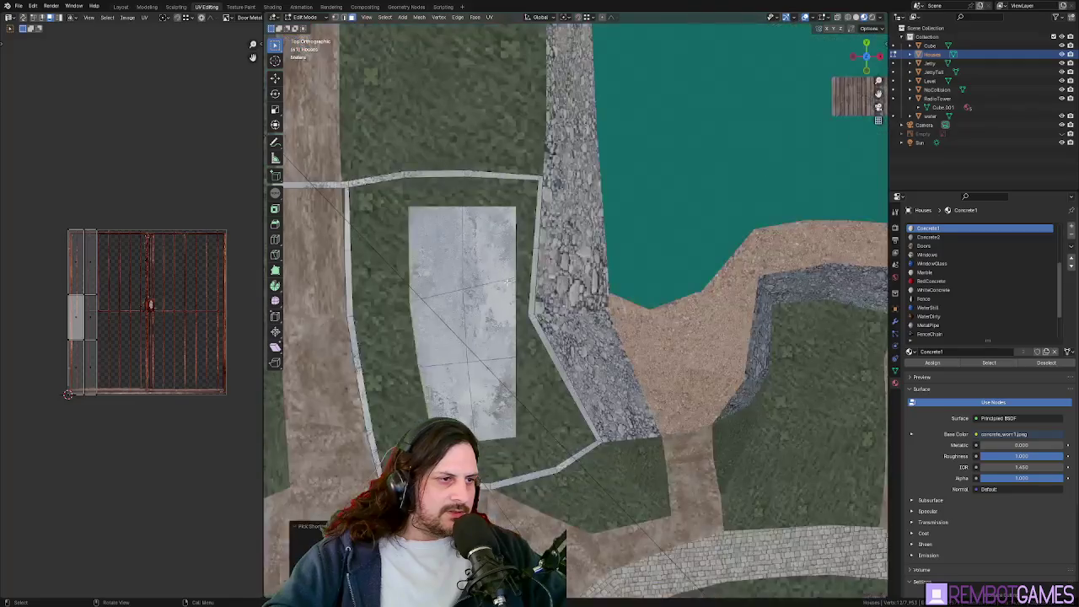
key("g")
mouse_move(438, 253)
middle_mouse_down()
mouse_move(439, 309)
mouse_move(451, 278)
middle_mouse_up()
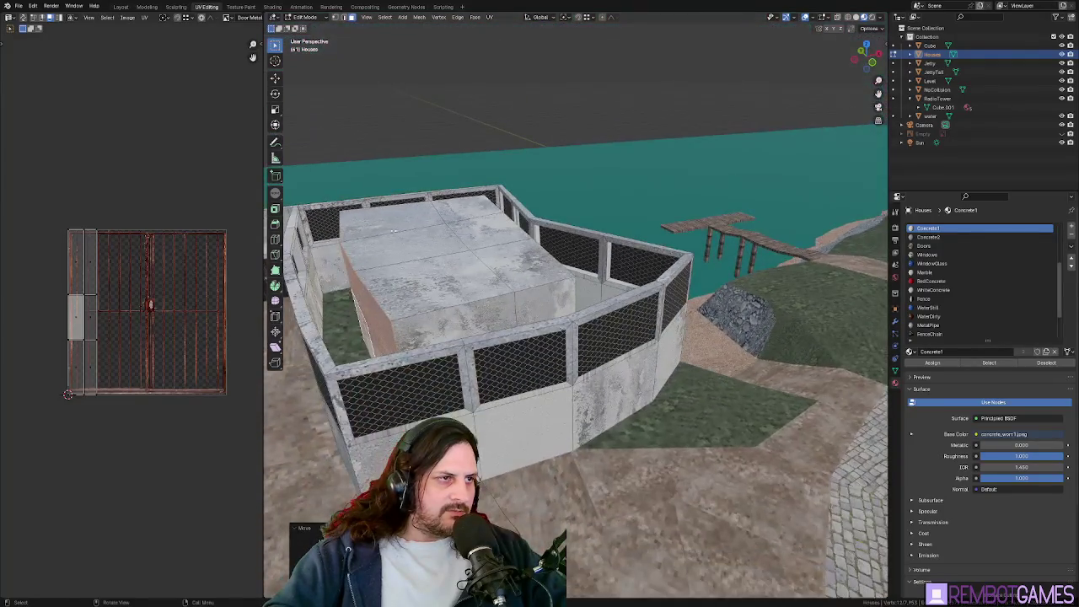
left_click(451, 278, "ctrl")
left_click(424, 259)
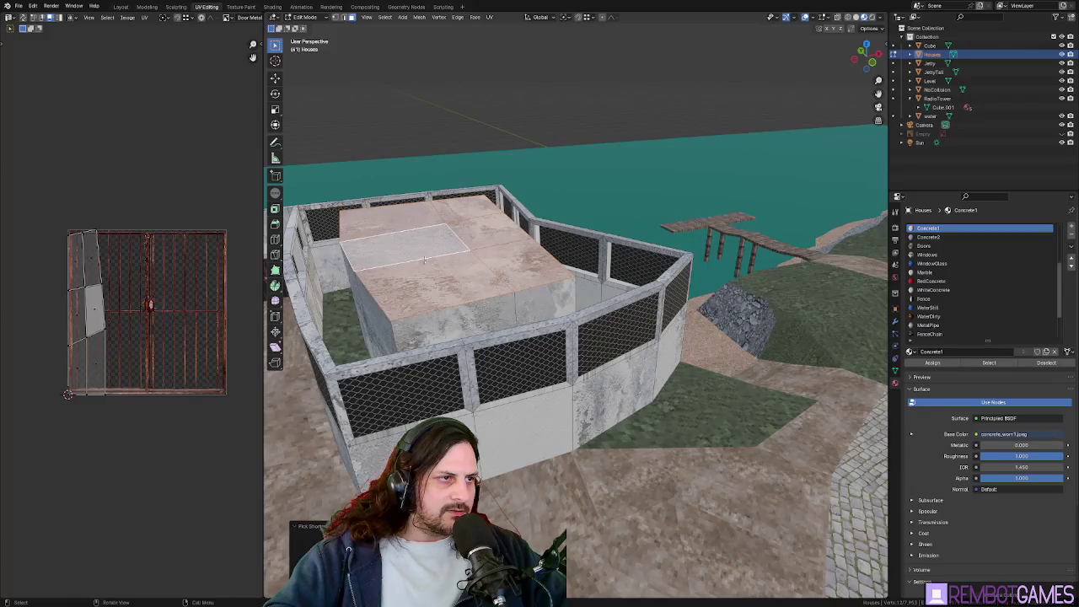
Extrude the slab's top faces upward into a tower block
middle_click_drag(478, 259, 493, 253)
key("e")
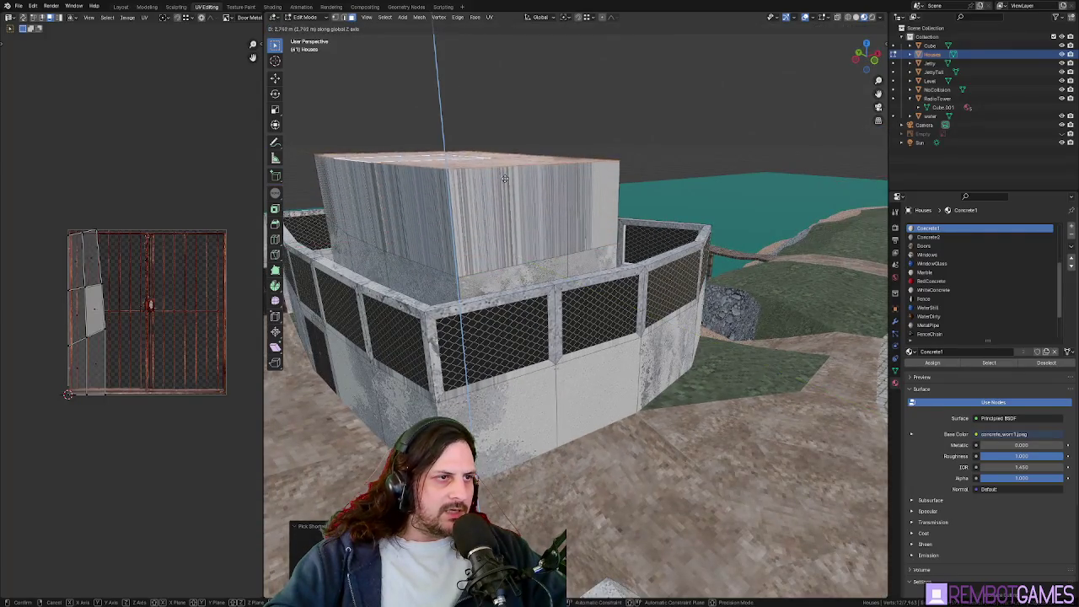
left_click(504, 177)
key("Tab")
mouse_move(504, 177)
middle_mouse_down()
mouse_move(484, 244)
mouse_move(516, 243)
middle_mouse_up()
Raise the tower's top face straight up along Z to make it taller
key("Tab")
middle_click_drag(530, 201, 548, 223)
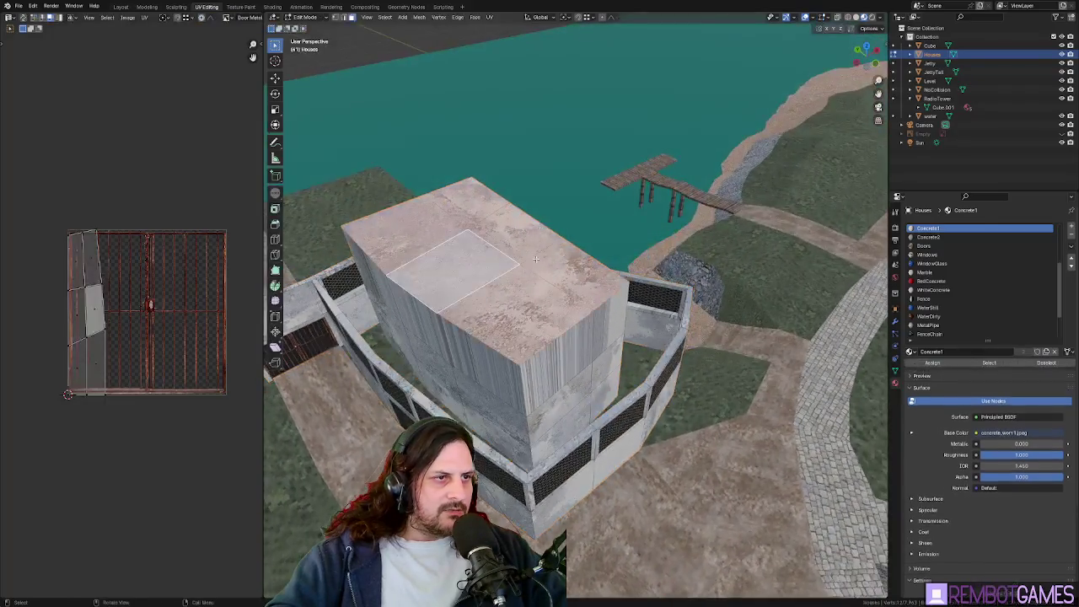
key("g")
key("z")
left_click(549, 226)
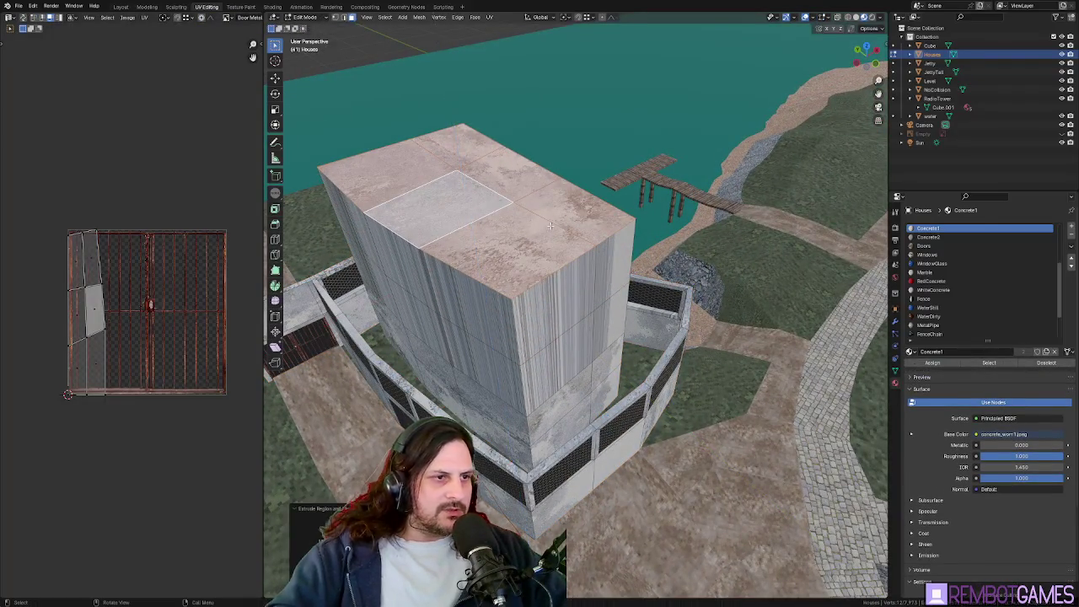
mouse_move(515, 311)
middle_mouse_down()
mouse_move(616, 97)
mouse_move(483, 145)
mouse_move(613, 215)
middle_mouse_up()
scroll(610, 219, "up", 3)
scroll(605, 224, "down", 2)
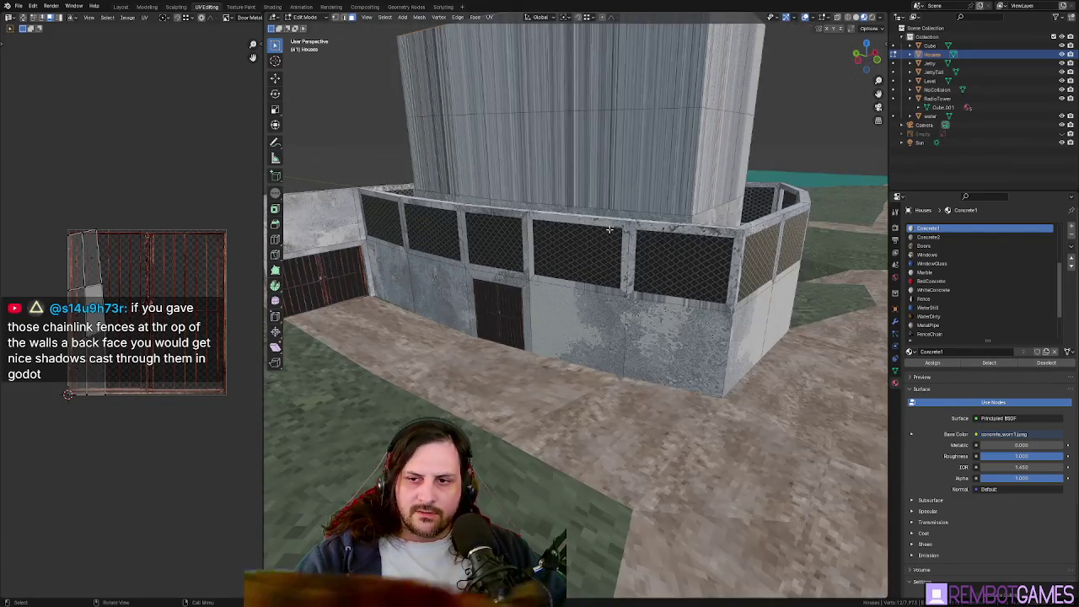
mouse_move(603, 228)
middle_mouse_down()
mouse_move(580, 229)
mouse_move(567, 266)
middle_mouse_up()
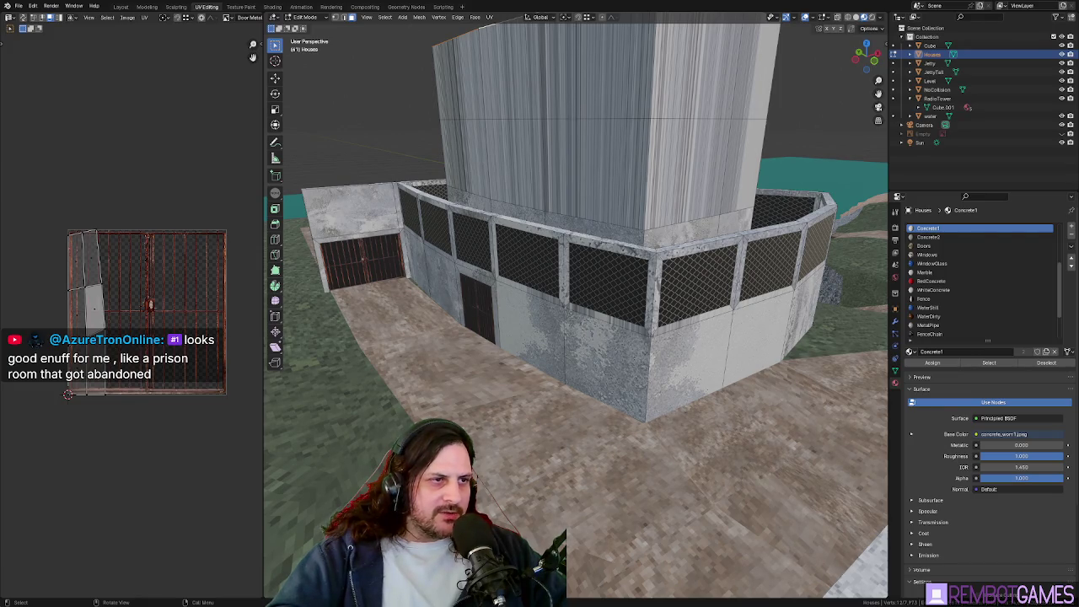
Turn the Face Orientation overlay on and off to check the building's face normals
middle_click_drag(640, 253, 590, 269)
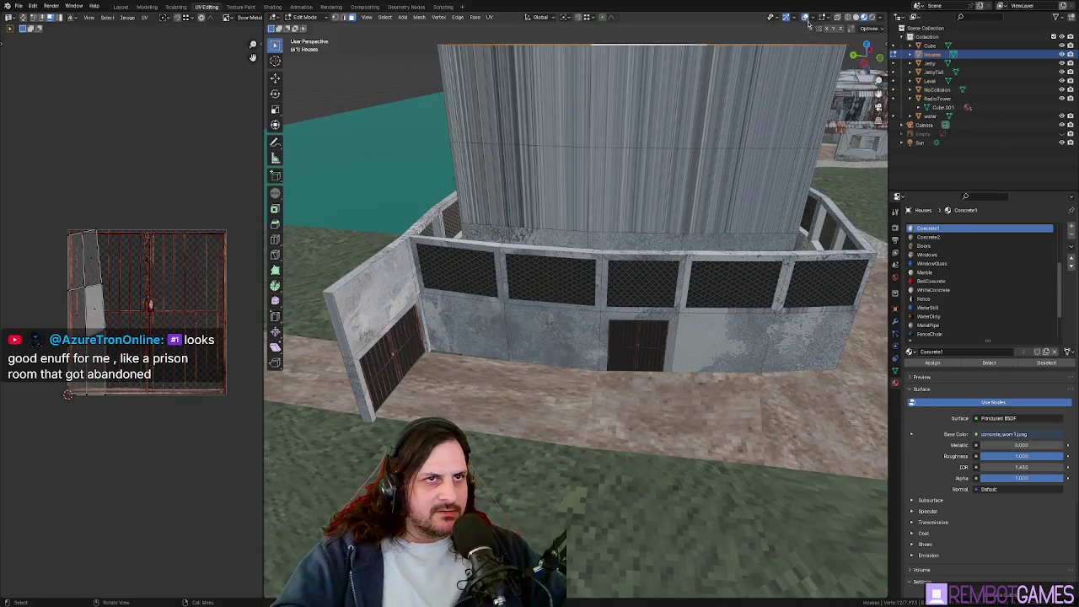
left_click(811, 17)
left_click(793, 205)
left_click(792, 205)
mouse_move(742, 245)
middle_mouse_down()
mouse_move(643, 258)
mouse_move(656, 269)
middle_mouse_up()
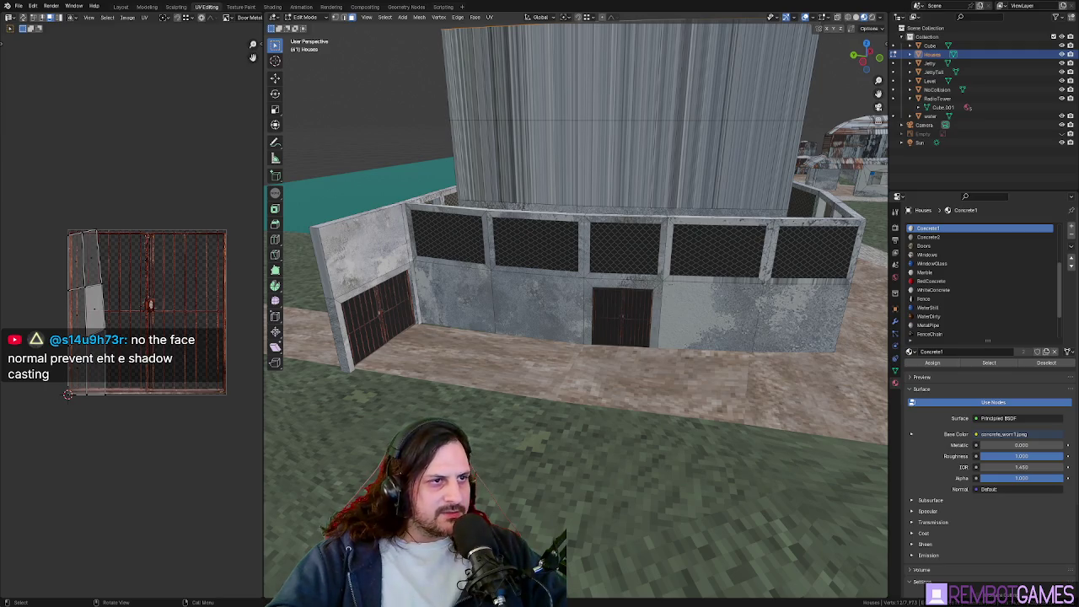
Recheck face normals from the building's other side, then return to Object Mode
middle_click_drag(621, 275, 691, 236)
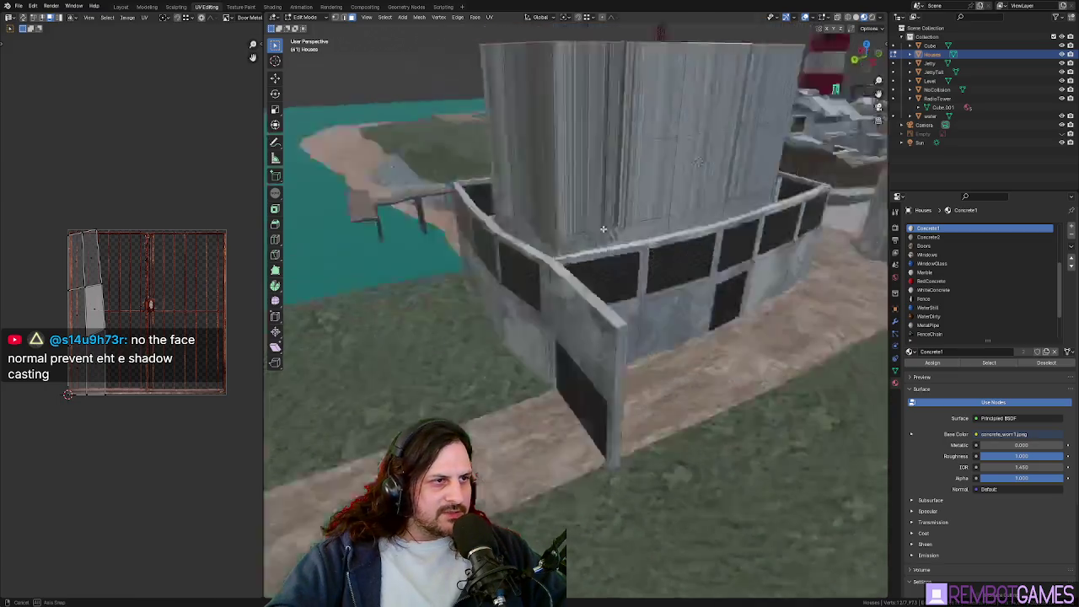
left_click(815, 17)
left_click(799, 207)
left_click(797, 207)
mouse_move(590, 278)
middle_mouse_down()
mouse_move(640, 286)
mouse_move(481, 200)
mouse_move(601, 282)
mouse_move(585, 318)
mouse_move(708, 290)
mouse_move(496, 248)
middle_mouse_up()
key("Tab")
key("Tab")
UV-unwrap the tower's front faces, then unwrap a top-right face
left_click(511, 254)
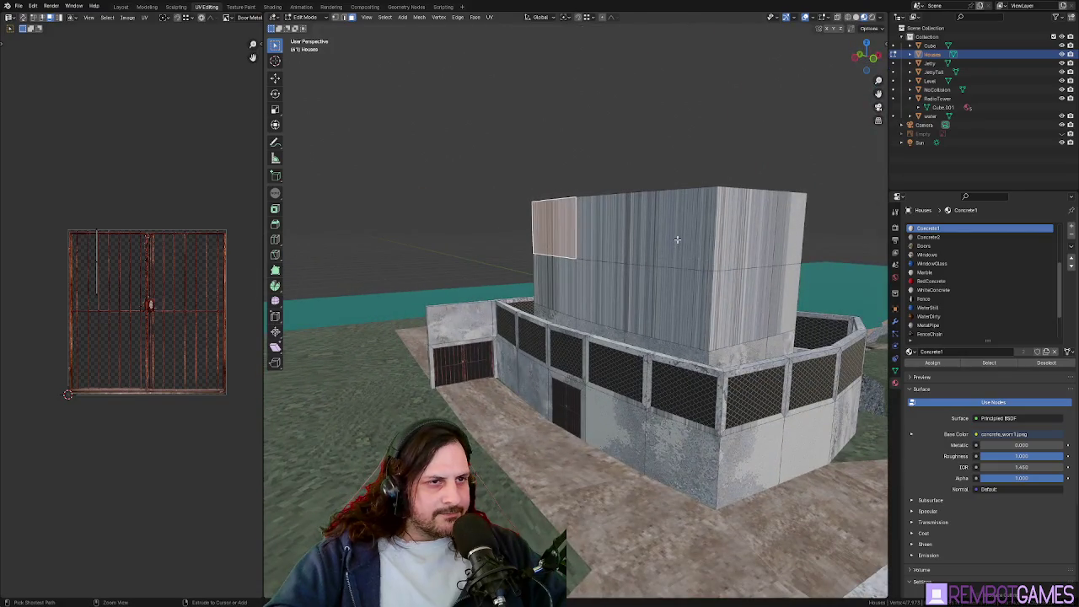
left_click(677, 240, "ctrl")
left_click(682, 301, "ctrl")
left_click(561, 291, "ctrl")
key("u")
left_click(634, 279)
mouse_move(634, 279)
middle_mouse_down()
mouse_move(775, 251)
mouse_move(590, 253)
middle_mouse_up()
left_click(809, 247)
key("u")
left_click(774, 248)
Unwrap the tower's top-row and bottom faces, then return to Object Mode
left_click(506, 210)
left_click(801, 210, "ctrl")
left_click(793, 320, "ctrl")
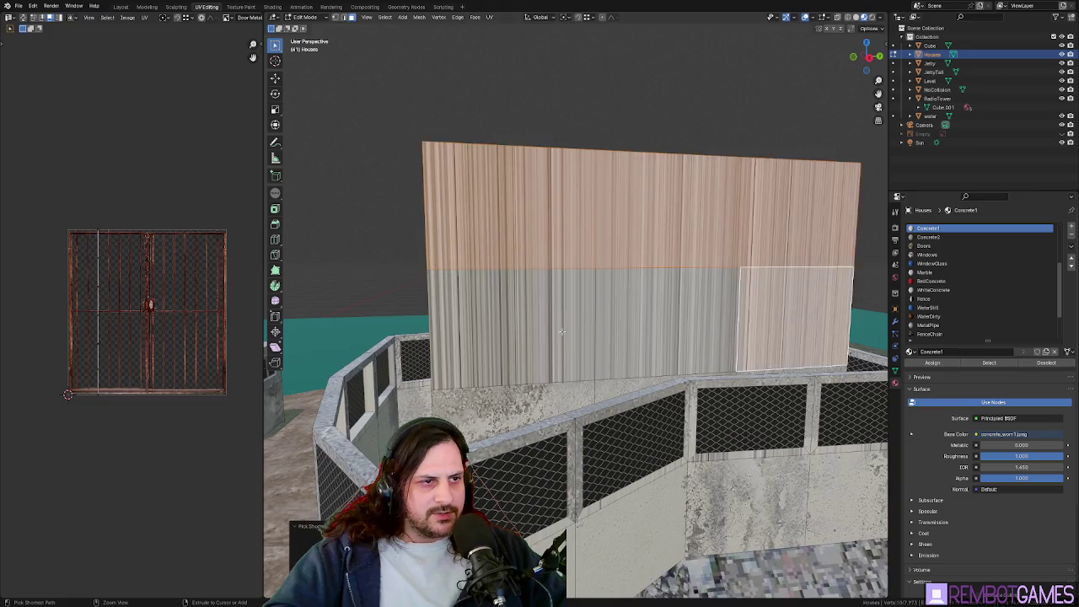
left_click(561, 331, "ctrl")
key("u")
middle_click_drag(561, 331, 460, 195)
left_click(557, 337)
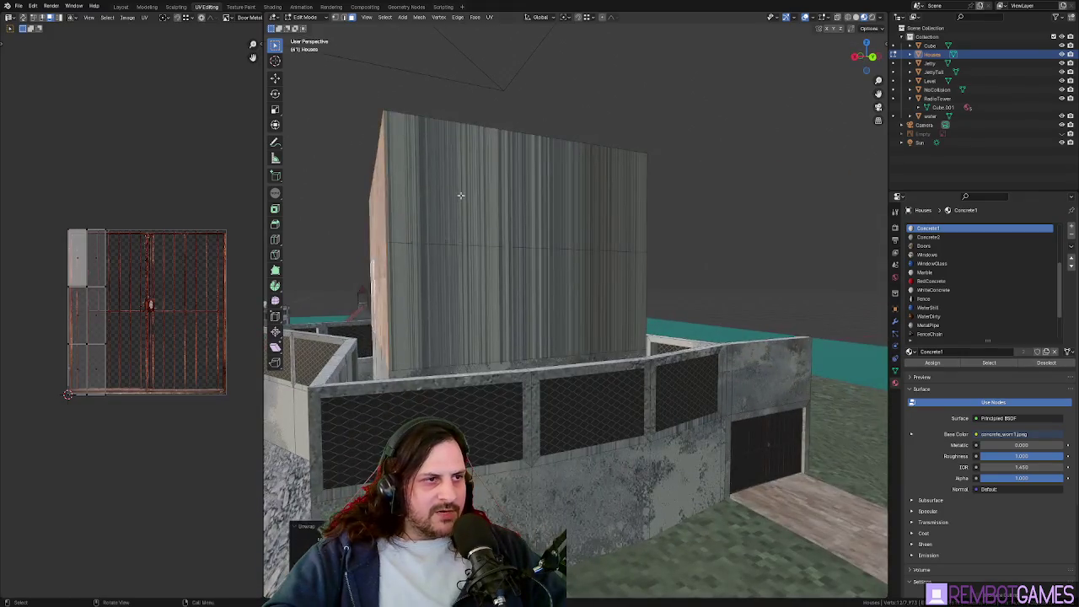
middle_click_drag(506, 309, 518, 306)
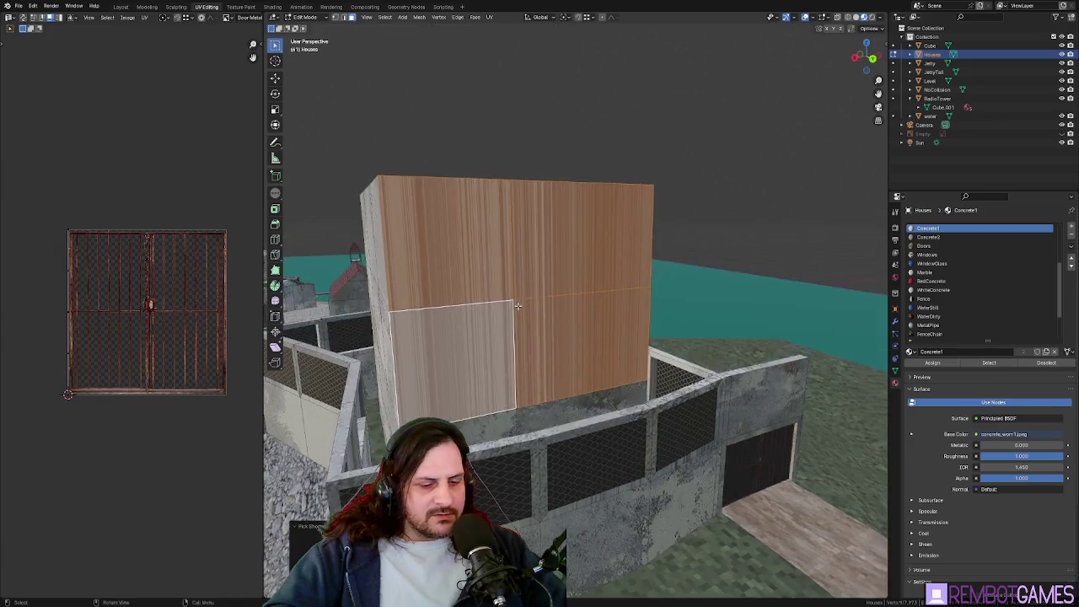
middle_click_drag(585, 315, 488, 293)
mouse_move(514, 239)
middle_mouse_down()
mouse_move(687, 425)
mouse_move(651, 377)
mouse_move(624, 371)
middle_mouse_up()
key("Tab")
Orbit around the finished compound to inspect the evenly textured tower block
scroll(621, 372, "down", 3)
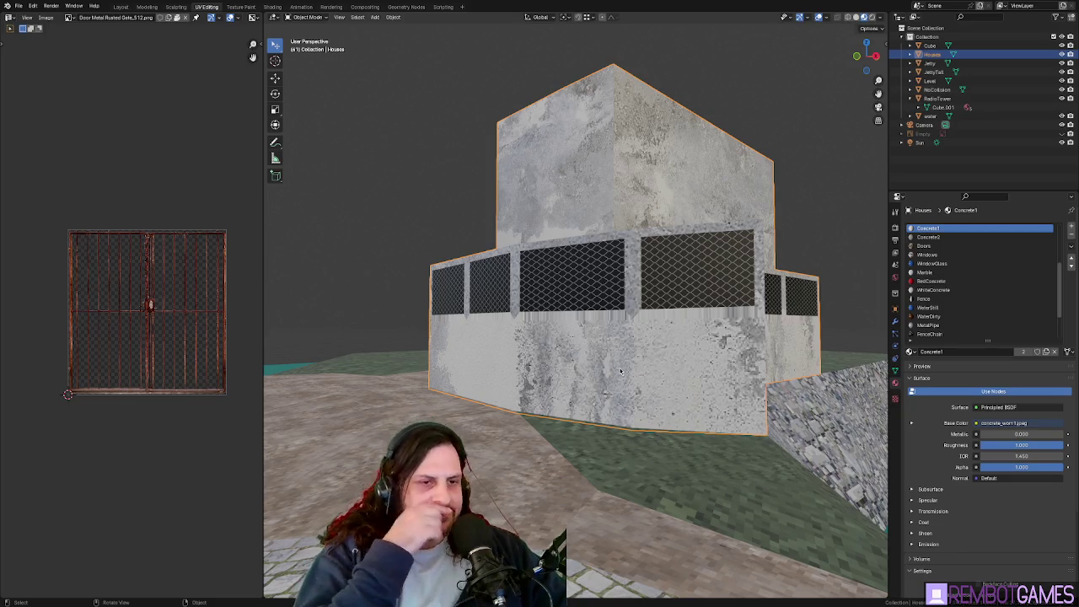
scroll(642, 331, "down", 3)
mouse_move(643, 331)
middle_mouse_down()
mouse_move(540, 335)
mouse_move(615, 367)
mouse_move(640, 271)
middle_mouse_up()
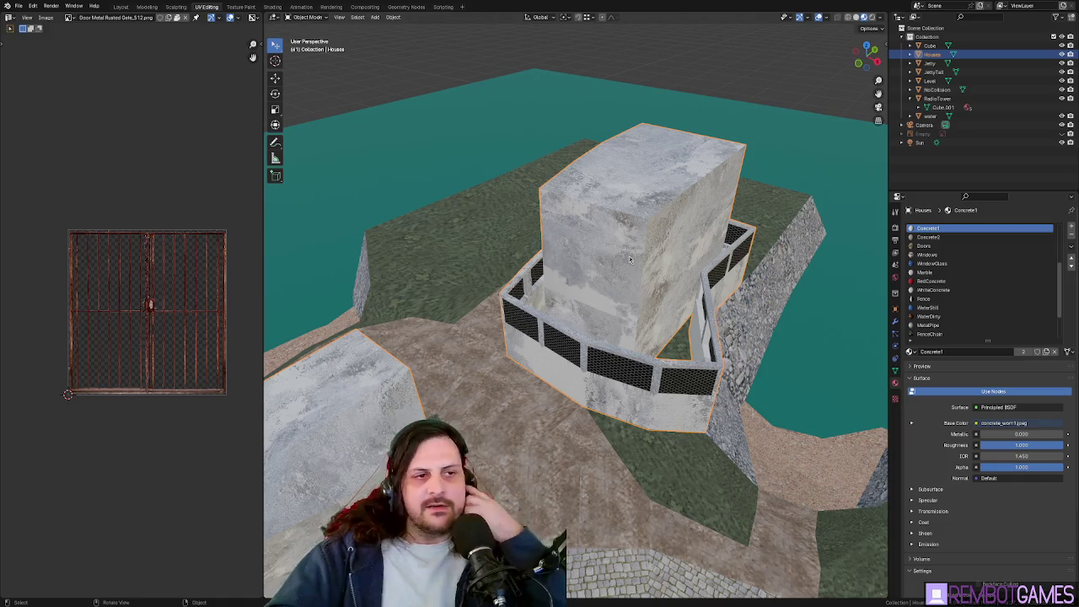
mouse_move(677, 271)
middle_mouse_down()
mouse_move(567, 247)
mouse_move(382, 293)
middle_mouse_up()
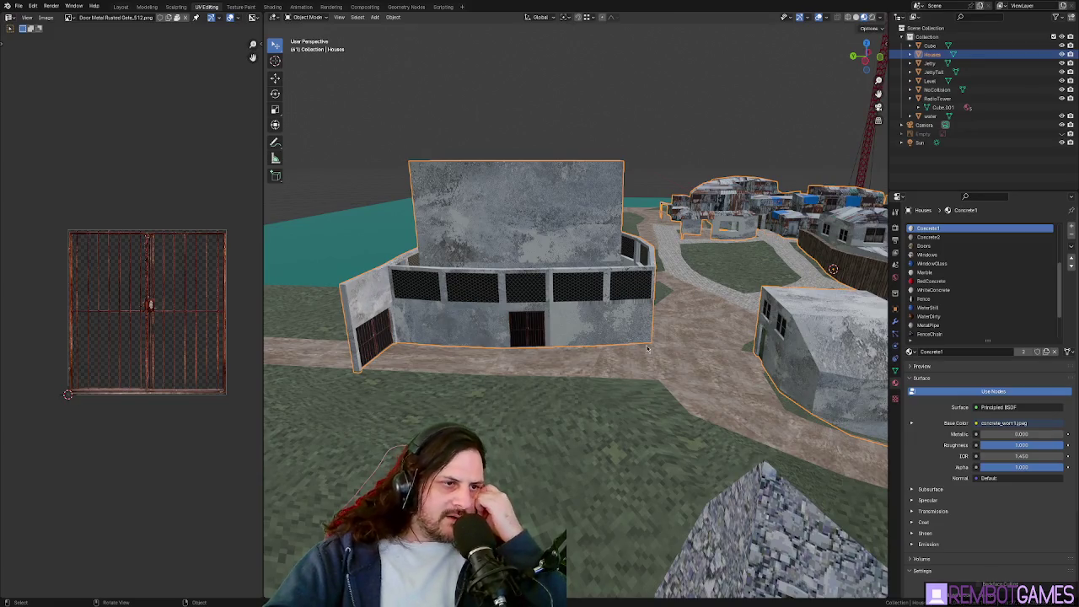
mouse_move(648, 333)
middle_mouse_down()
mouse_move(630, 319)
mouse_move(363, 336)
middle_mouse_up()
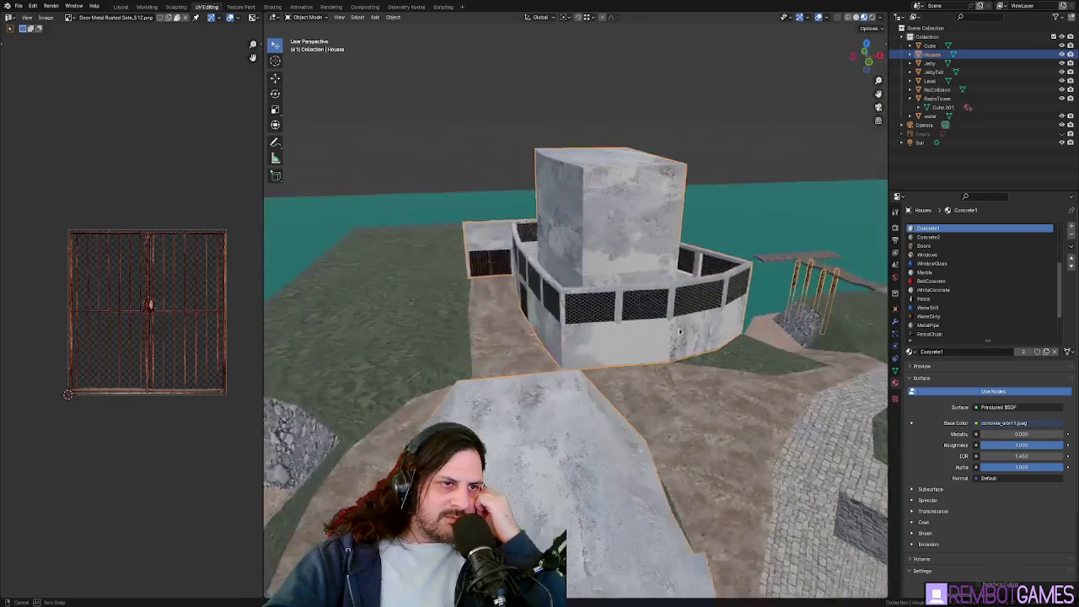
mouse_move(413, 283)
middle_mouse_down()
mouse_move(575, 327)
mouse_move(556, 340)
middle_mouse_up()
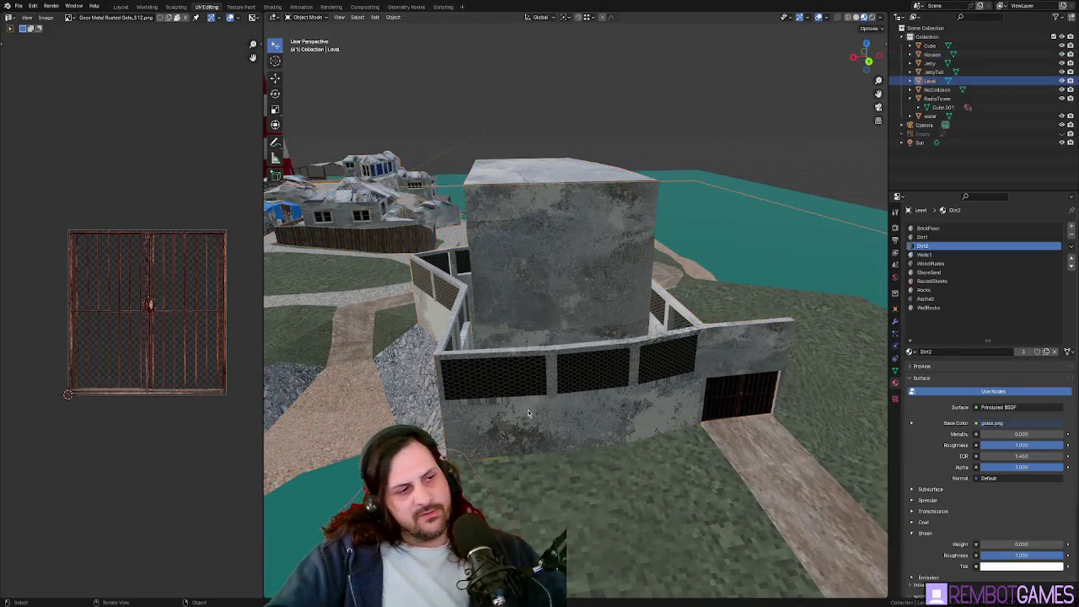
Select the Level ground object, then switch to editing the Houses walls mesh
middle_click_drag(517, 407, 525, 447)
left_click(524, 446)
key("Tab")
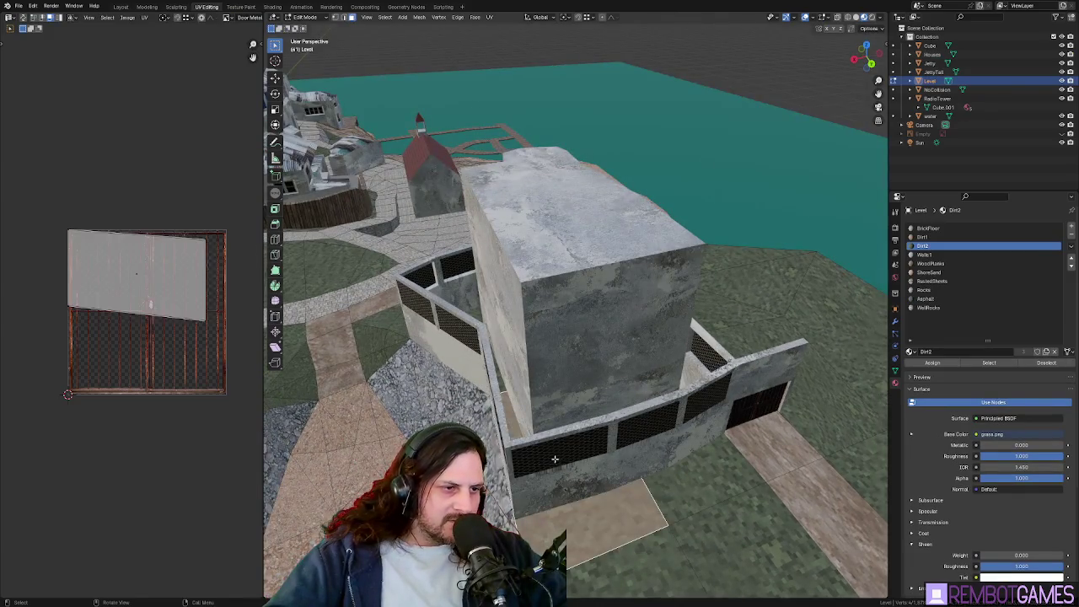
left_click(552, 451)
key("Tab")
middle_click_drag(552, 449, 582, 459)
Try a few wall face selections, then clear the selection entirely
left_click(614, 415)
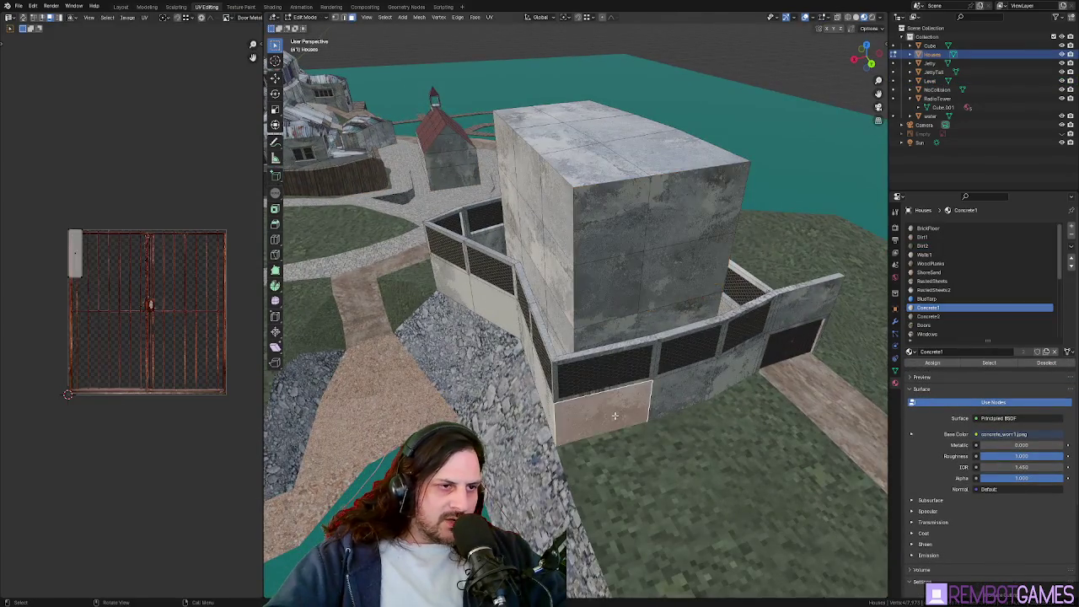
left_click(580, 356, "shift")
key("alt+a")
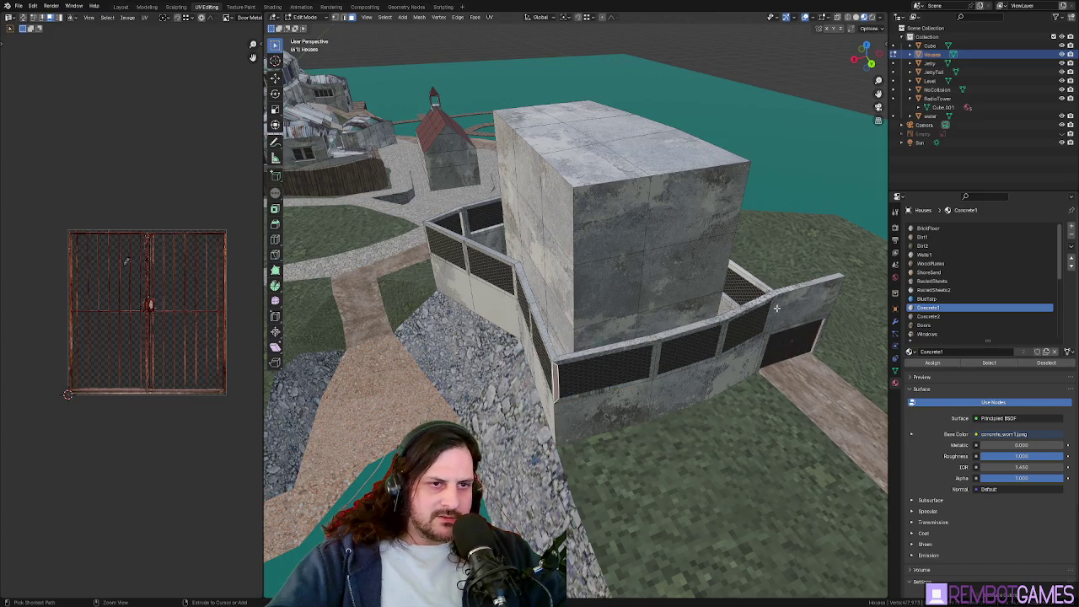
key("a")
middle_click_drag(771, 311, 646, 355)
key("alt+a")
mouse_move(606, 431)
middle_mouse_down()
mouse_move(599, 405)
mouse_move(544, 353)
mouse_move(624, 374)
mouse_move(632, 365)
middle_mouse_up()
Duplicate a chain-link fence face on the wall in place with Shift+D
left_click(545, 354)
scroll(620, 377, "up", 2)
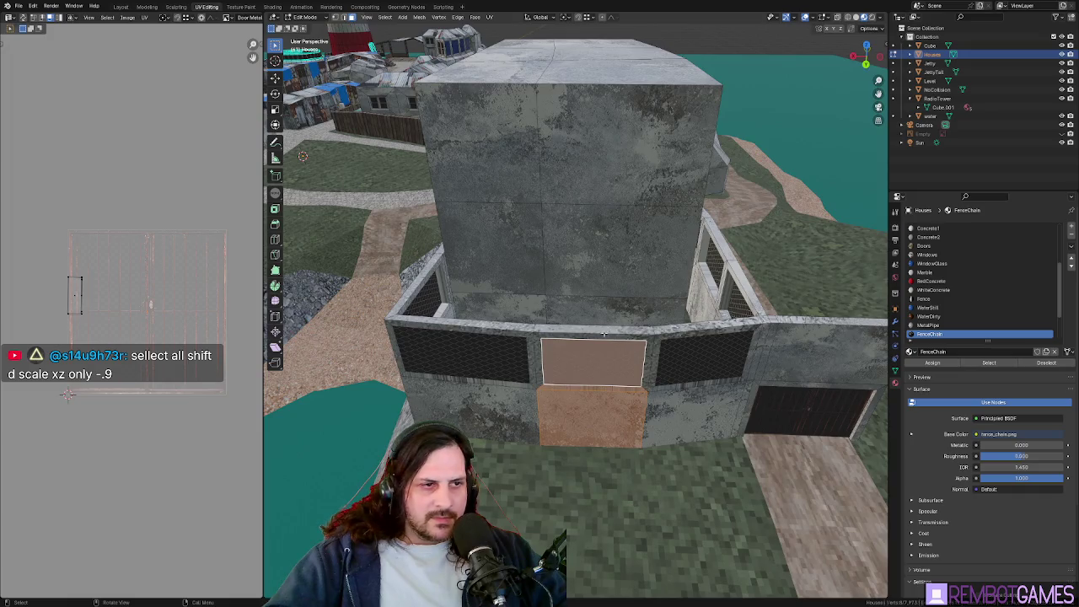
left_click(603, 335)
left_click(603, 364, "shift")
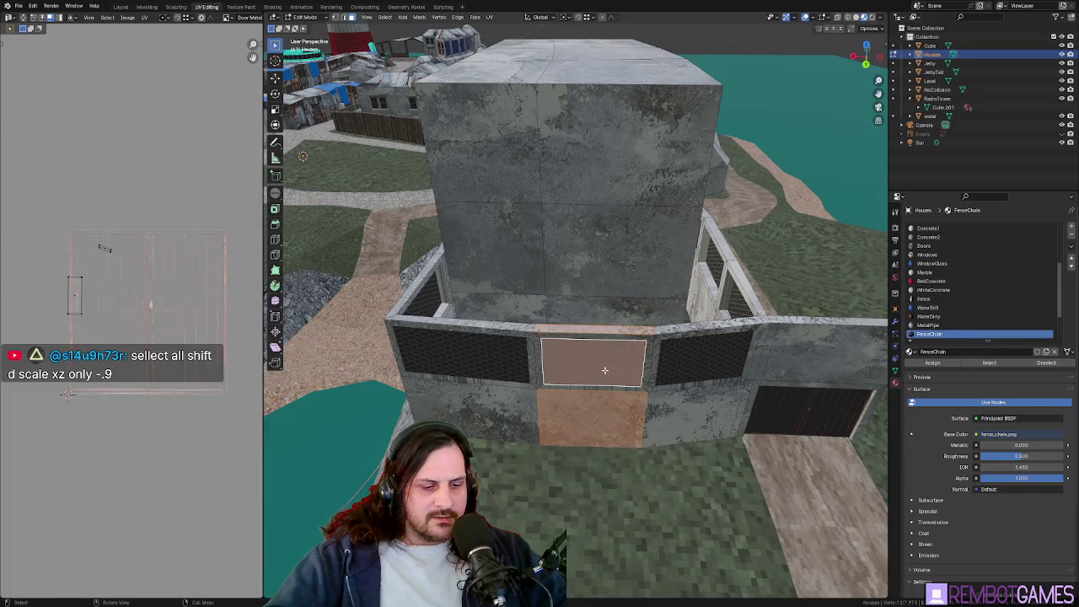
key("shift+d")
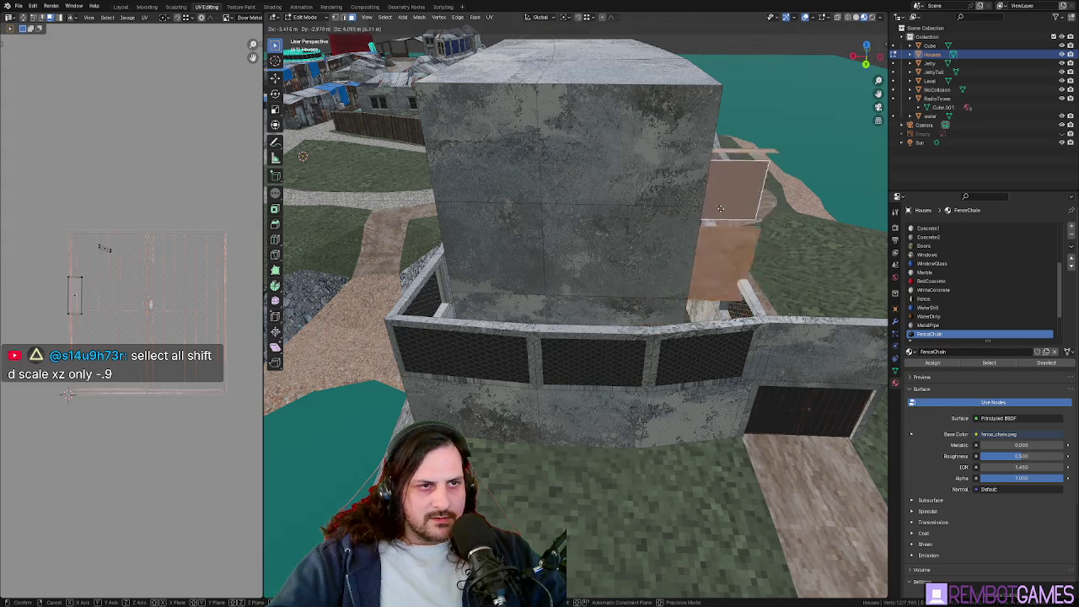
right_click(764, 241)
Select a concrete wall face, then switch over to the Godot editor
mouse_move(679, 342)
middle_mouse_down()
mouse_move(672, 319)
mouse_move(710, 301)
mouse_move(685, 328)
middle_mouse_up()
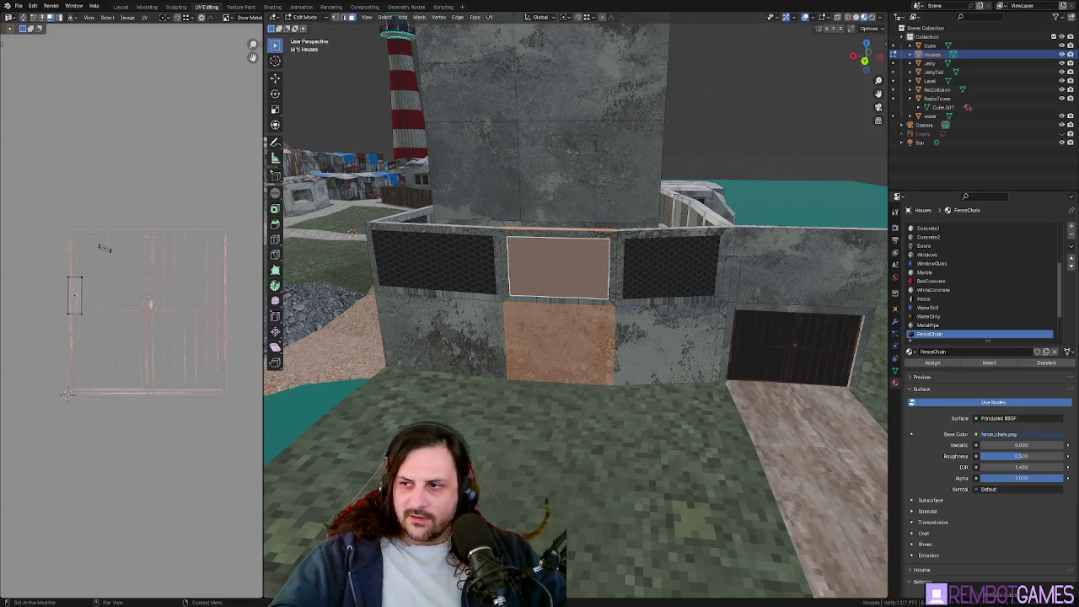
mouse_move(685, 328)
middle_mouse_down()
mouse_move(668, 290)
mouse_move(633, 289)
mouse_move(666, 285)
middle_mouse_up()
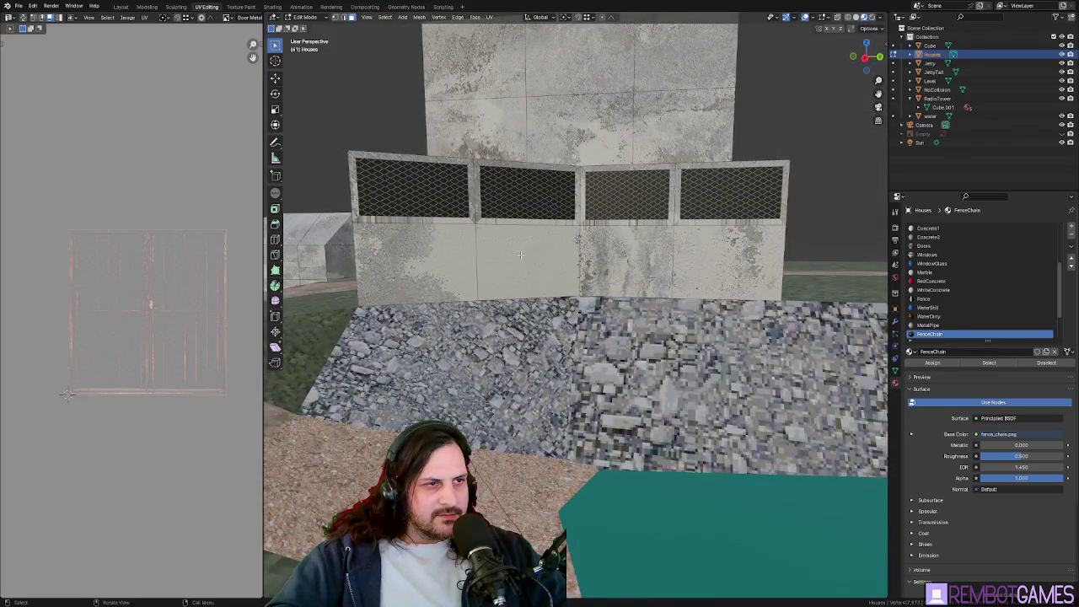
left_click(520, 254)
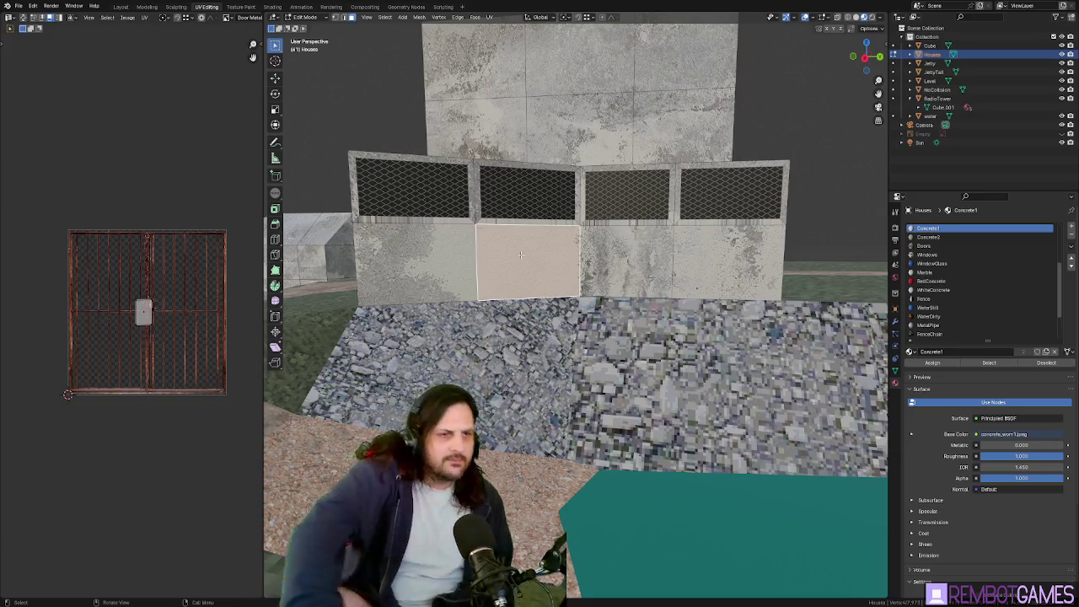
mouse_move(520, 254)
middle_mouse_down()
mouse_move(619, 258)
mouse_move(570, 262)
middle_mouse_up()
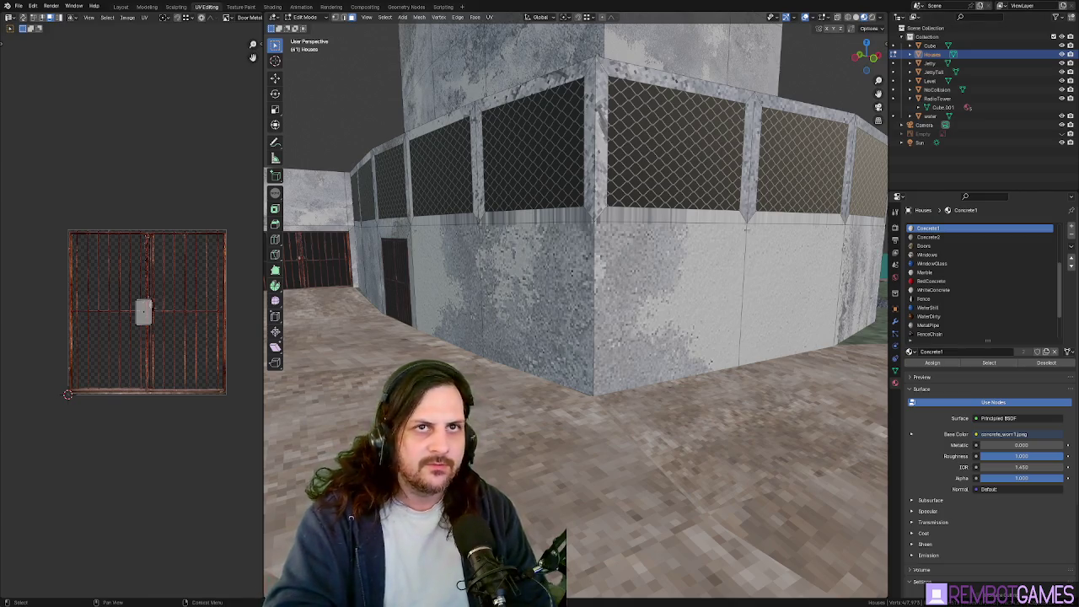
key("alt+Tab")
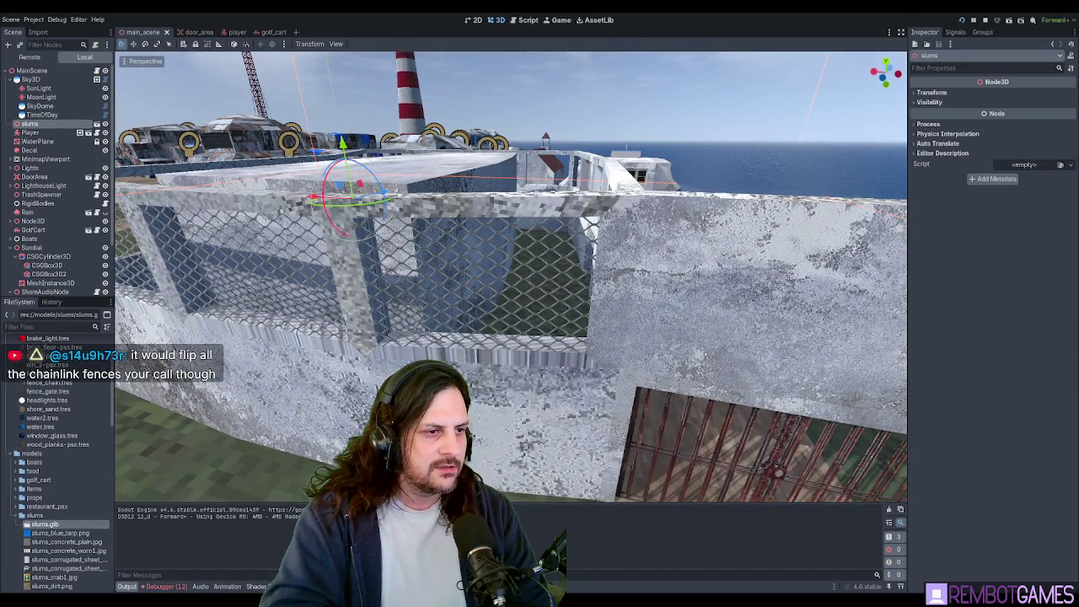
Run the game in Godot to test the compound
key("alt+Tab")
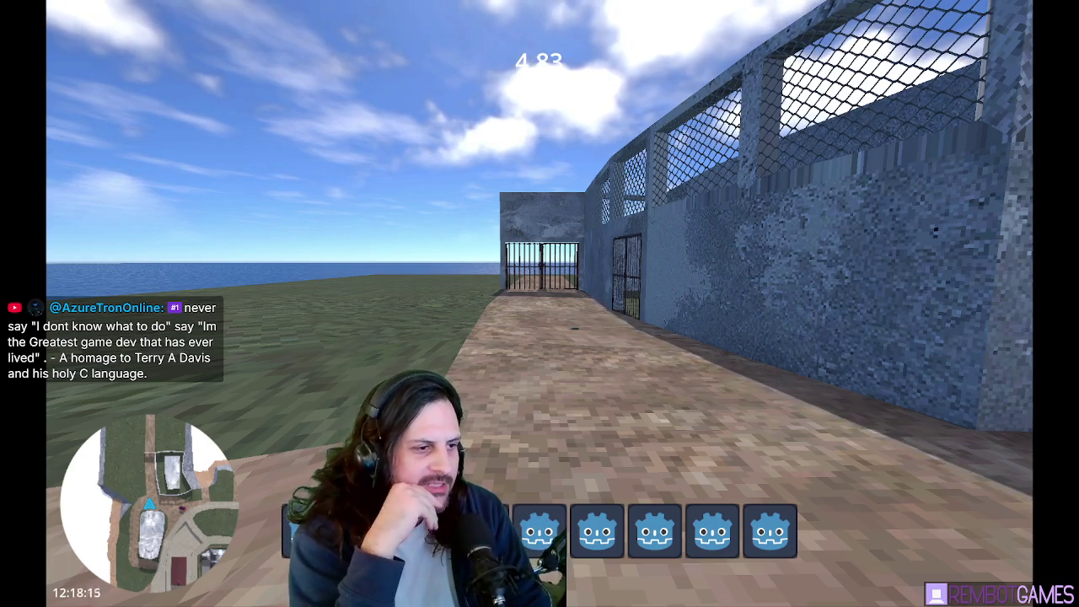
Walk along the walkway up to the barred gate, then orbit back over the walled building
key("w")
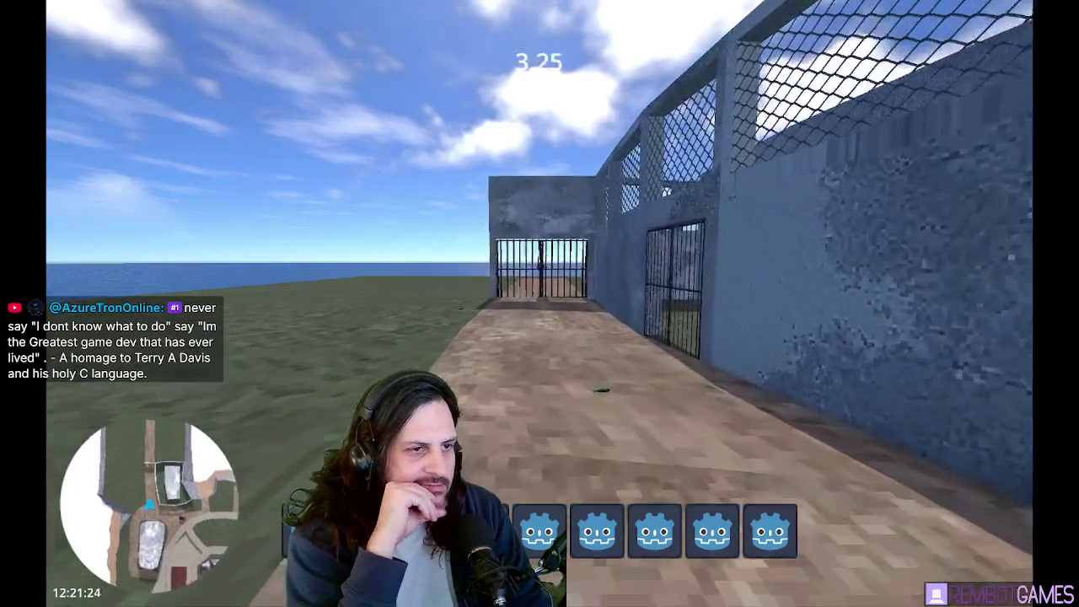
key("w")
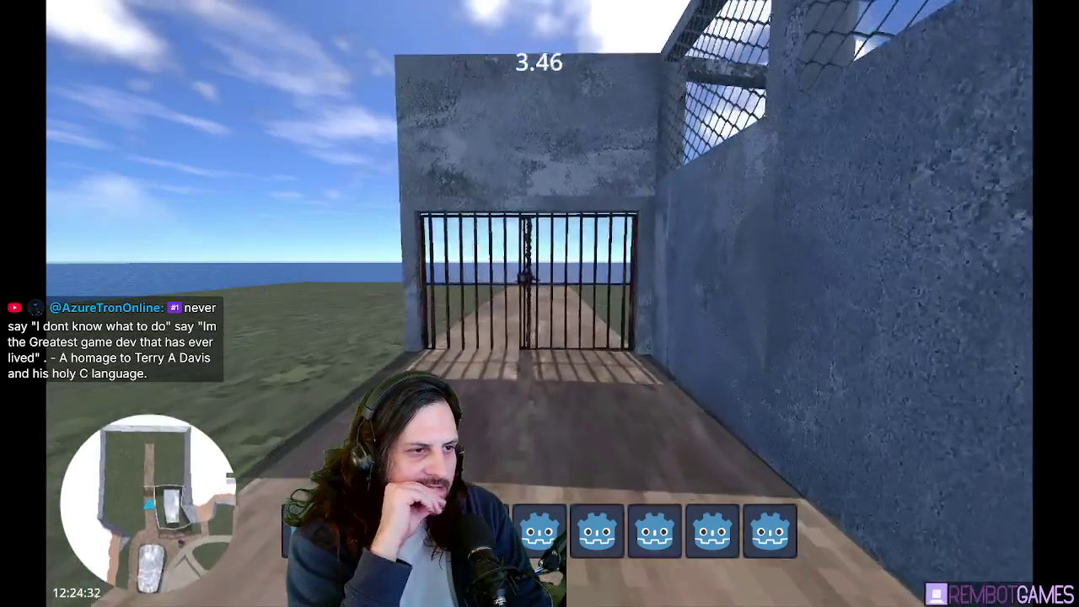
key("w")
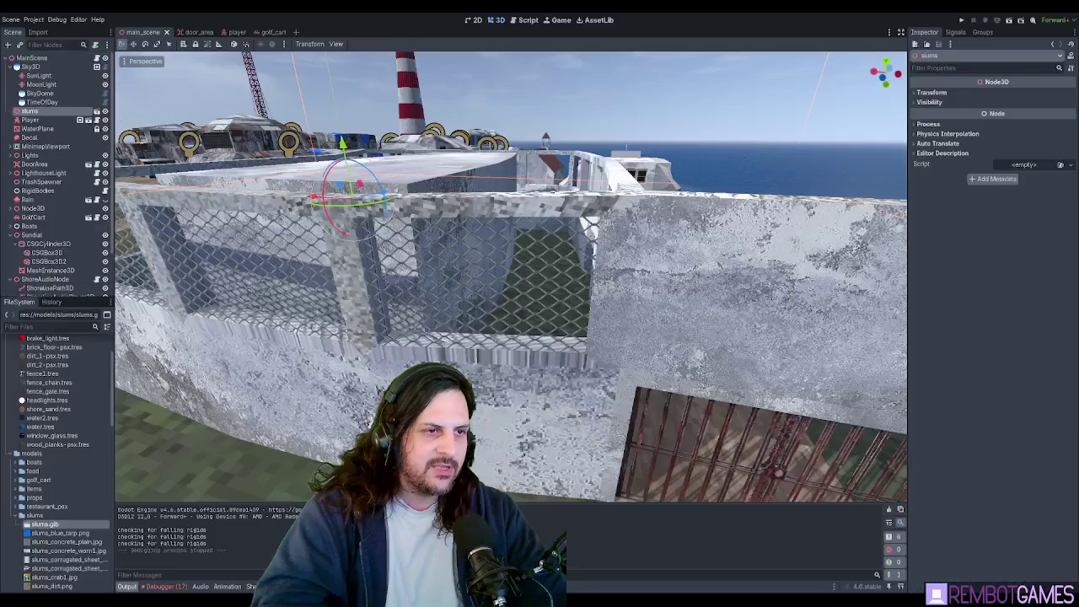
mouse_move(533, 227)
right_mouse_down()
mouse_move(454, 239)
mouse_move(522, 283)
right_mouse_up()
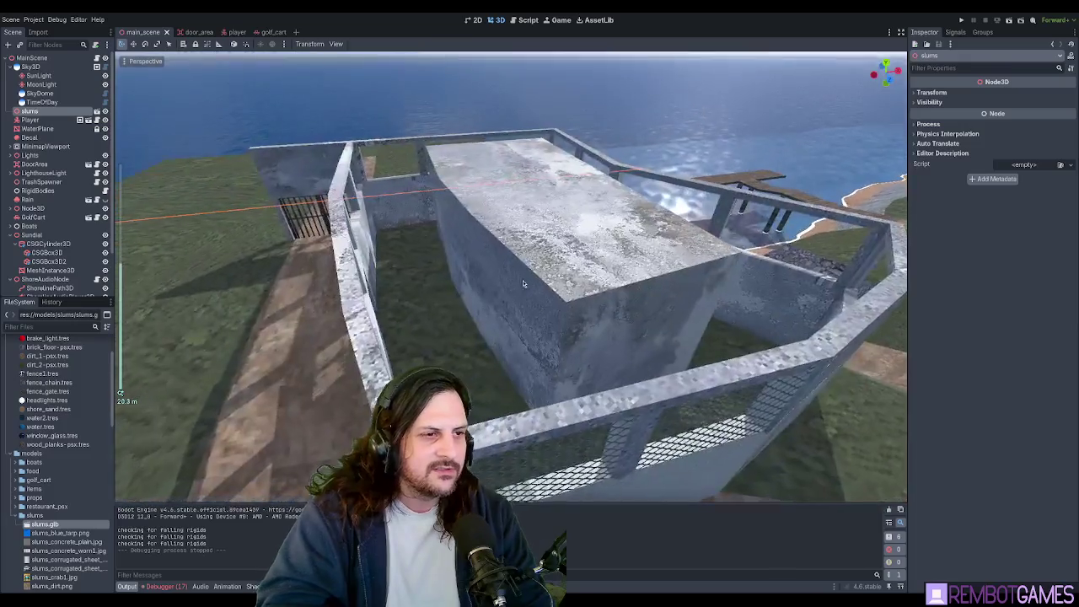
scroll(522, 283, "down", 4)
middle_click_drag(552, 282, 550, 245)
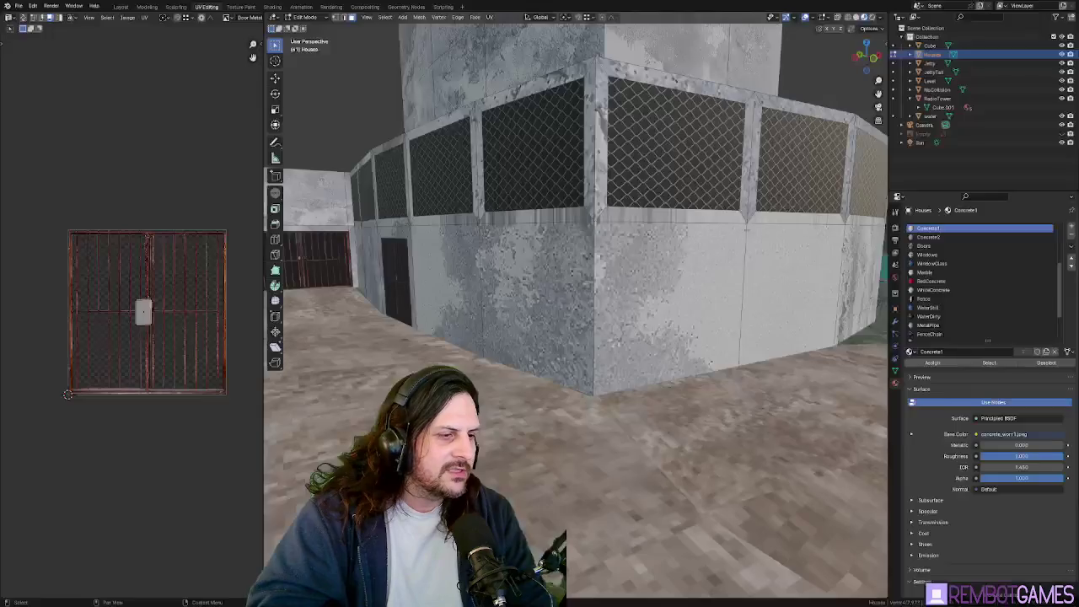
Delete all faces of the tall concrete block inside the compound
scroll(570, 220, "down", 10)
middle_click_drag(570, 220, 567, 205)
key("Tab")
key("Tab")
left_click(552, 148)
key("l")
key("x")
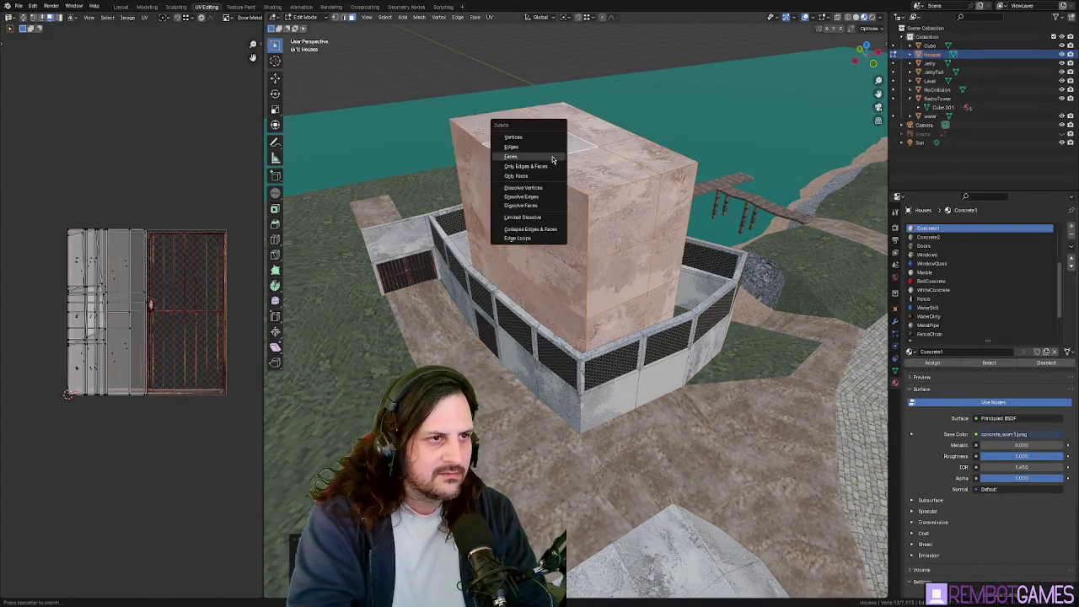
left_click(552, 159)
mouse_move(552, 158)
middle_mouse_down()
mouse_move(593, 245)
mouse_move(580, 244)
middle_mouse_up()
Select several back wall faces and delete them, then add more wall faces
left_click(675, 347)
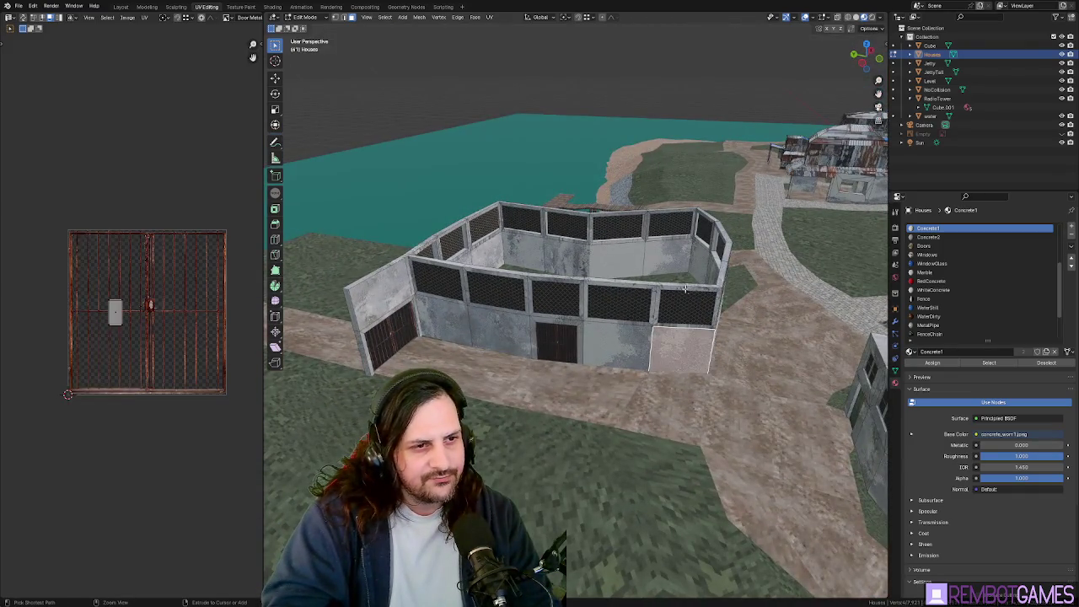
middle_click_drag(675, 347, 595, 299)
left_click(448, 251)
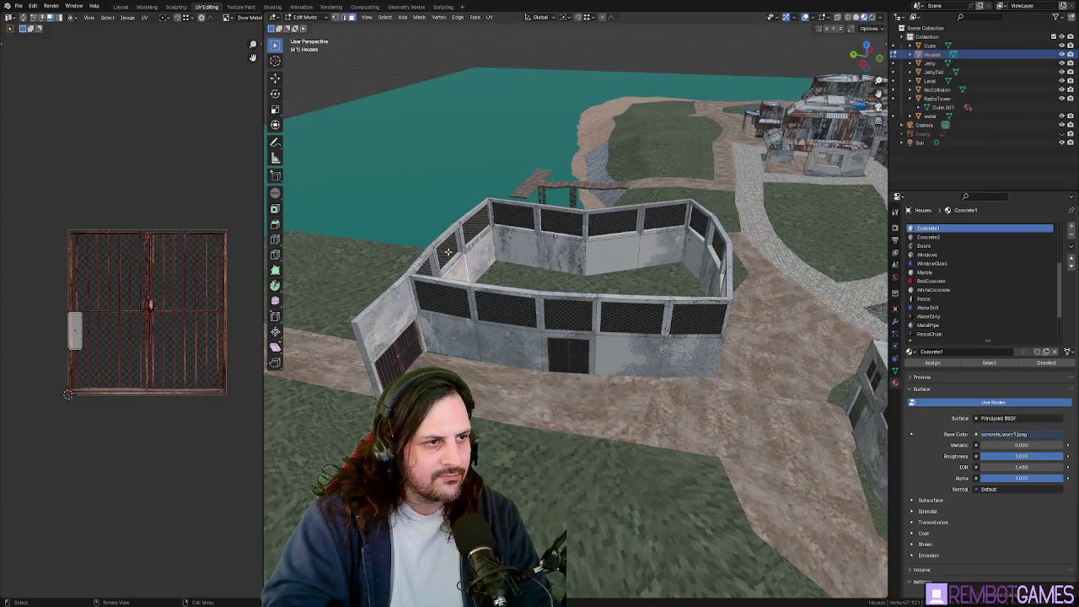
middle_click_drag(447, 236, 562, 306)
left_click(579, 344)
mouse_move(579, 343)
middle_mouse_down()
mouse_move(462, 319)
mouse_move(445, 283)
mouse_move(466, 252)
mouse_move(598, 290)
middle_mouse_up()
left_click(467, 251, "ctrl")
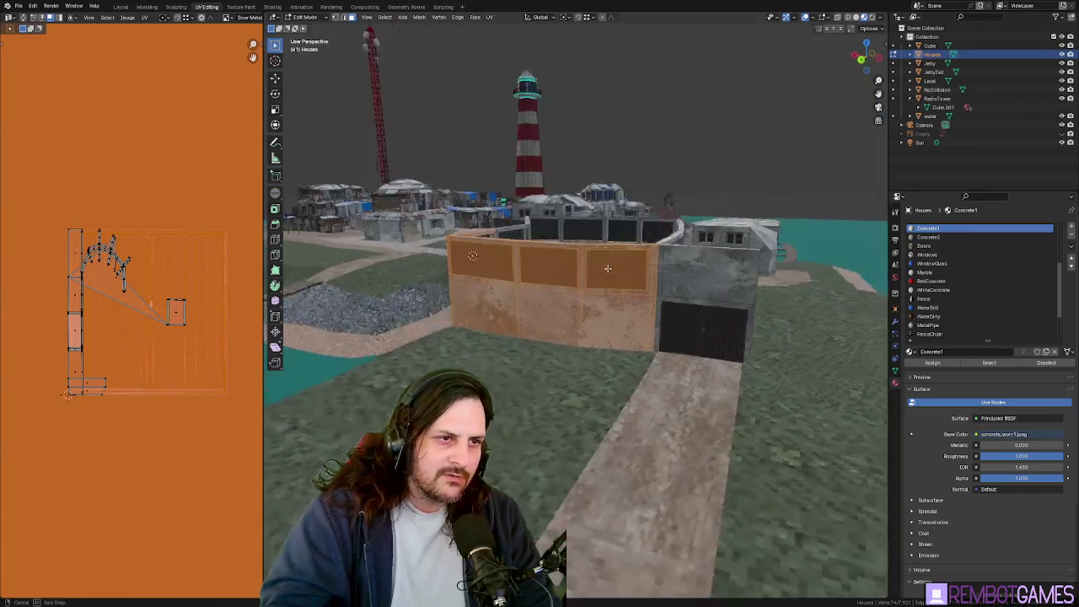
key("x")
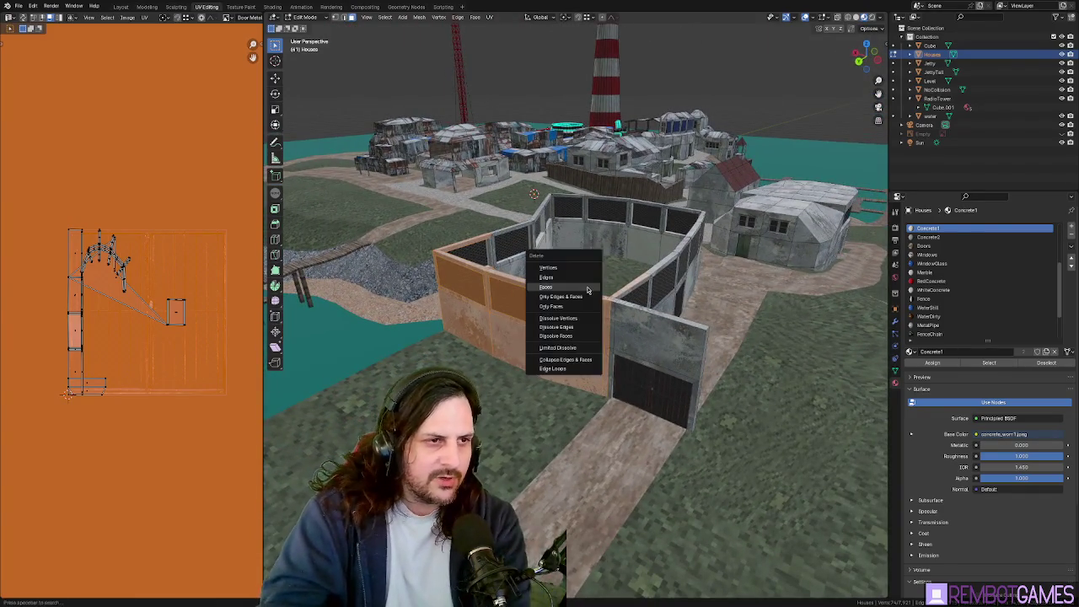
left_click(590, 288)
mouse_move(594, 288)
middle_mouse_down()
mouse_move(626, 264)
mouse_move(478, 268)
mouse_move(459, 255)
middle_mouse_up()
left_click(625, 264, "ctrl")
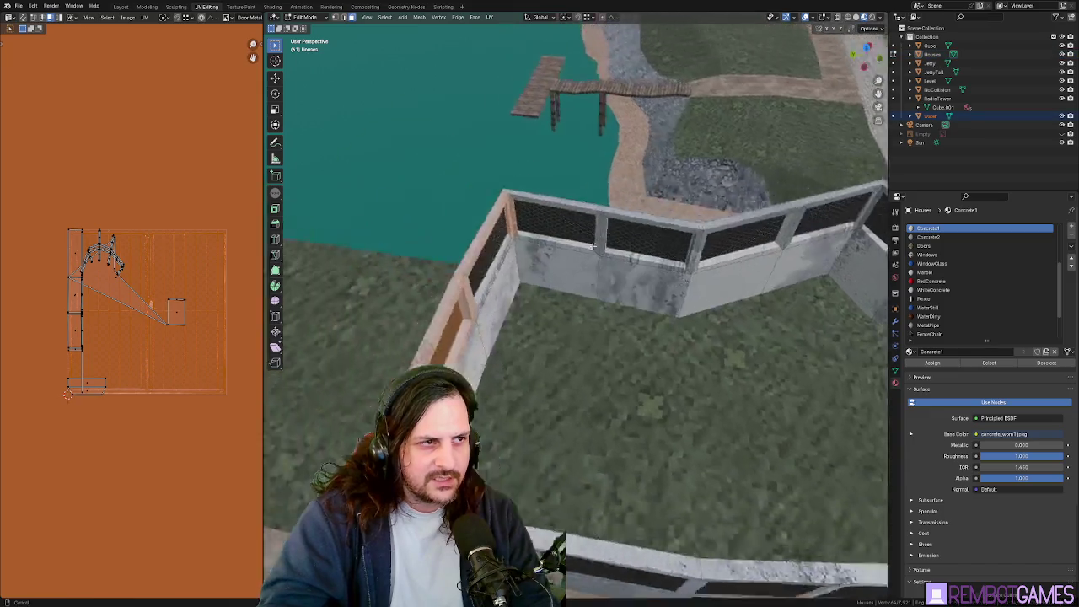
middle_click_drag(498, 218, 618, 249)
scroll(618, 250, "up", 5)
left_click(618, 250, "ctrl")
key("ctrl+z")
mouse_move(618, 233)
middle_mouse_down()
mouse_move(574, 314)
mouse_move(711, 306)
middle_mouse_up()
left_click(574, 315)
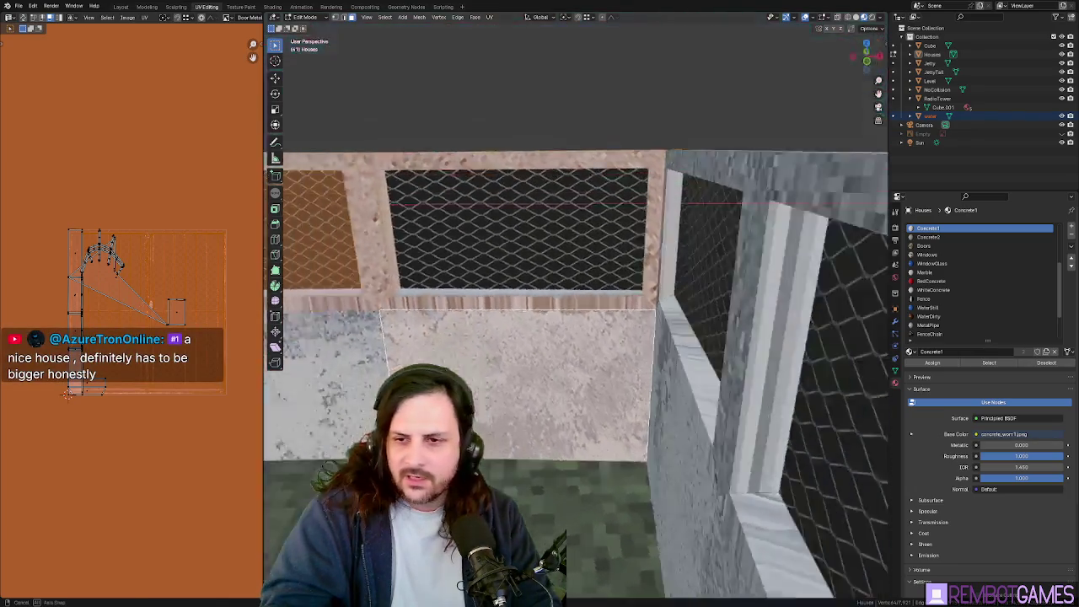
left_click(645, 236)
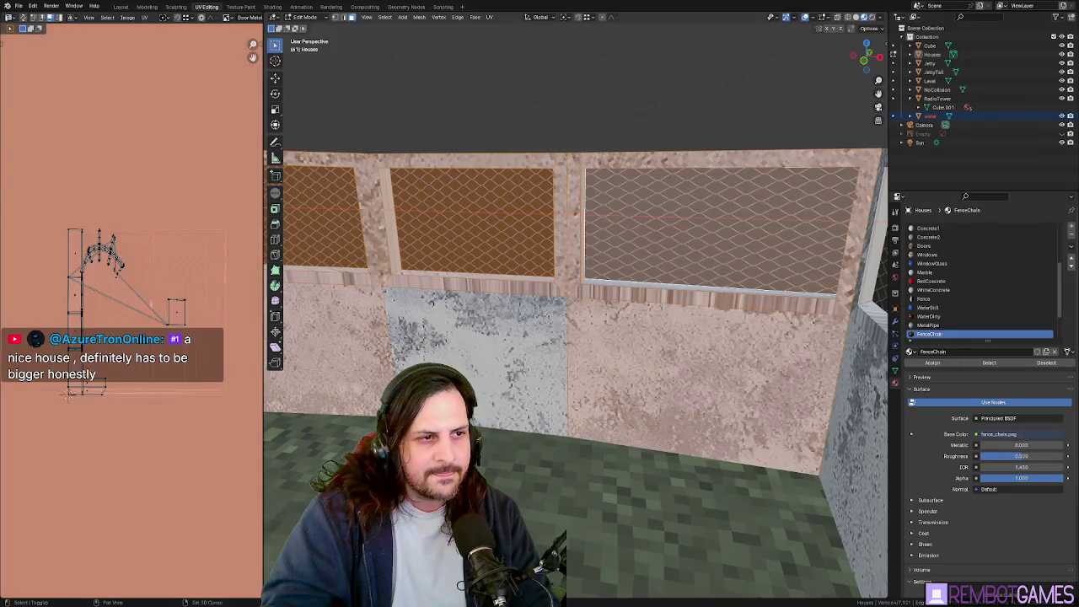
left_click(547, 314)
middle_click_drag(547, 314, 593, 286)
left_click(575, 333)
mouse_move(575, 333)
middle_mouse_down()
mouse_move(520, 393)
mouse_move(497, 390)
mouse_move(640, 369)
middle_mouse_up()
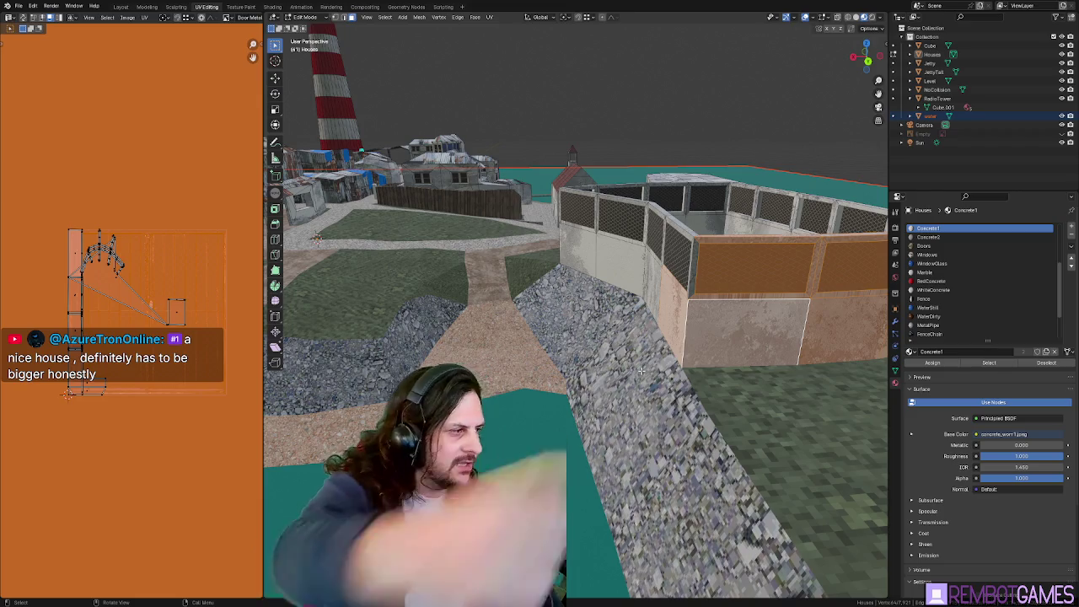
Orbit around the compound to inspect its fenced walls, paths, water and jetty
middle_click_drag(640, 369, 515, 414)
middle_click_drag(483, 372, 506, 363)
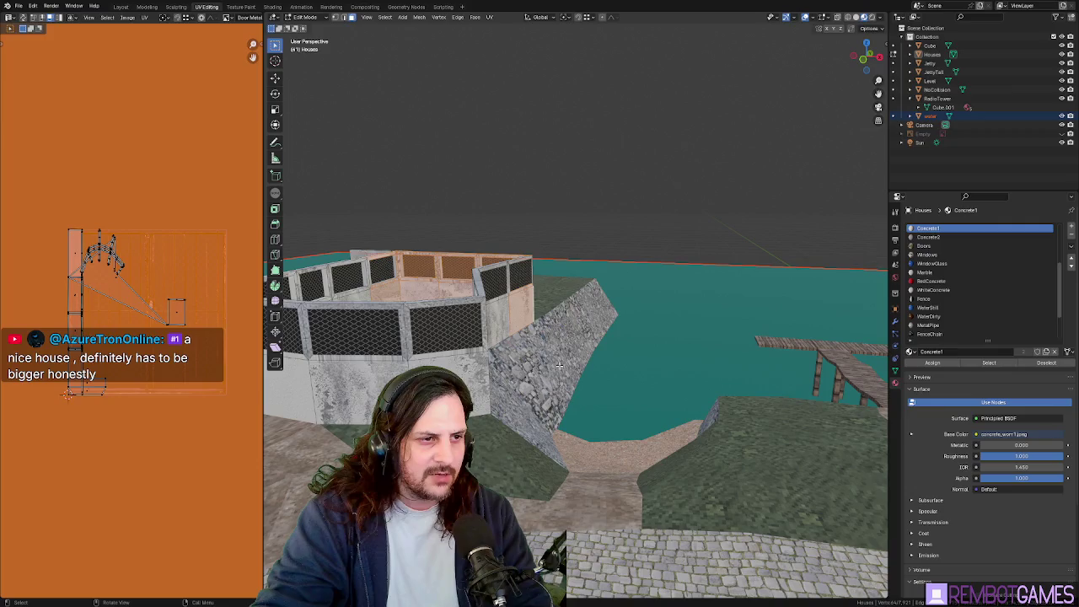
mouse_move(593, 348)
middle_mouse_down()
mouse_move(478, 375)
mouse_move(638, 381)
middle_mouse_up()
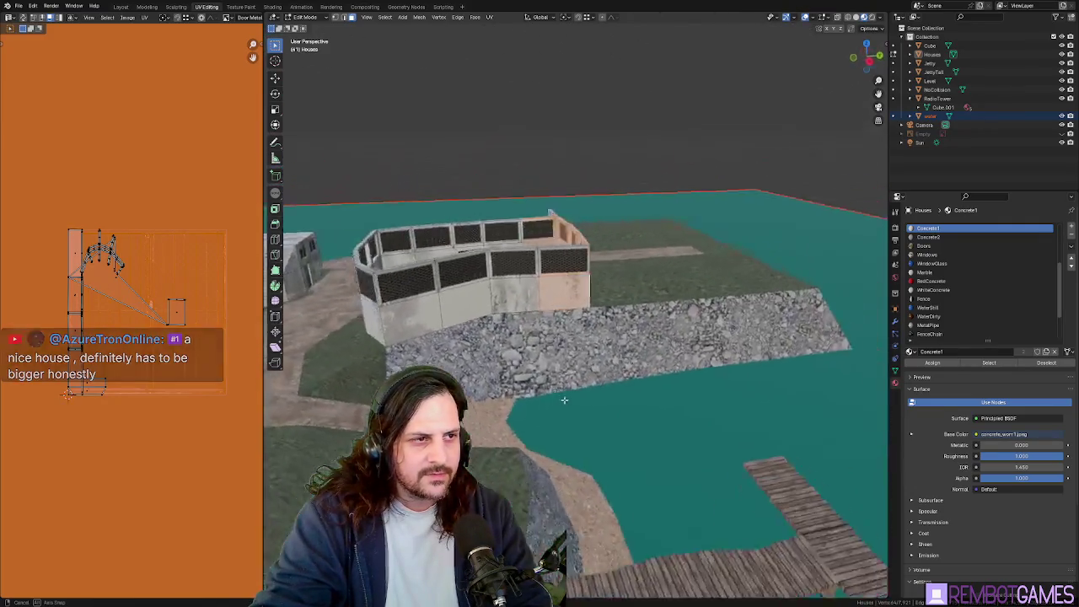
mouse_move(548, 359)
middle_mouse_down()
mouse_move(626, 347)
mouse_move(636, 334)
middle_mouse_up()
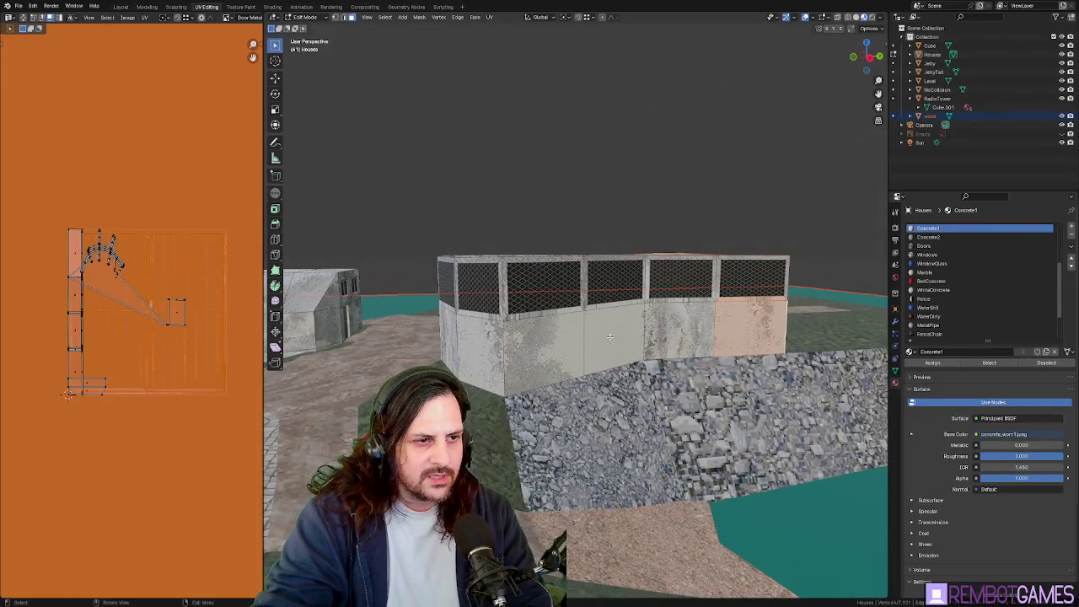
middle_click_drag(571, 350, 563, 366)
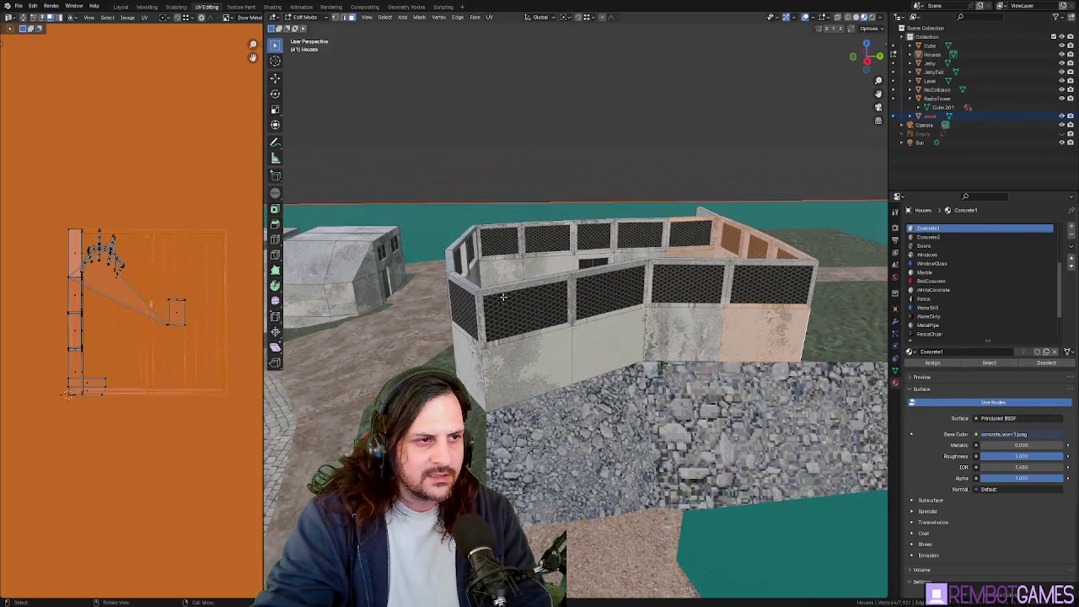
middle_click_drag(627, 305, 767, 366)
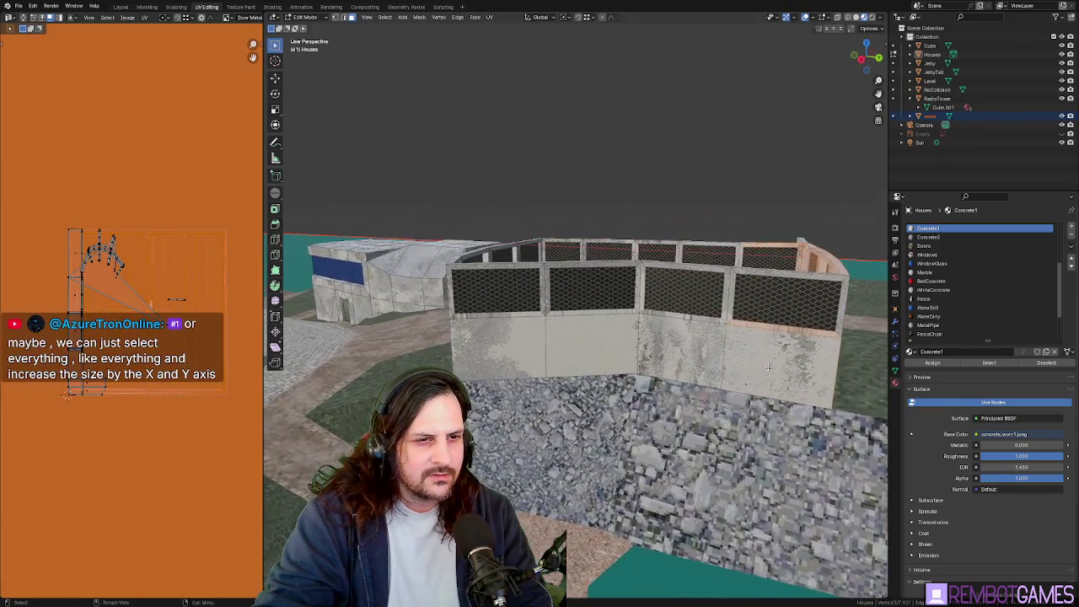
mouse_move(775, 328)
middle_mouse_down()
mouse_move(719, 347)
mouse_move(558, 361)
middle_mouse_up()
Select the gate face to check its UVs, then select the entire Houses mesh
left_click(531, 389)
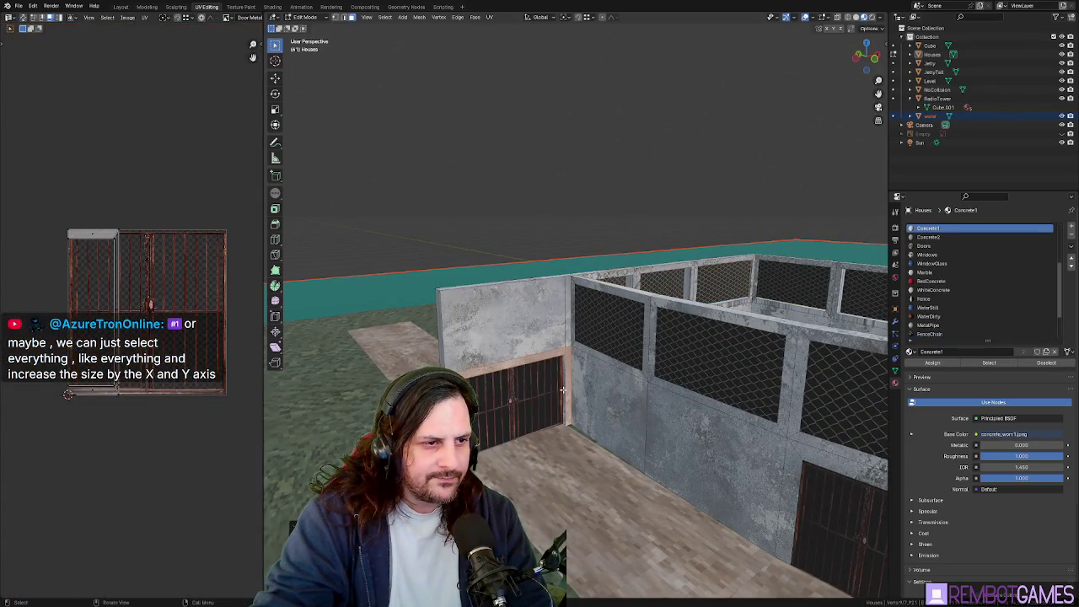
left_click(561, 390)
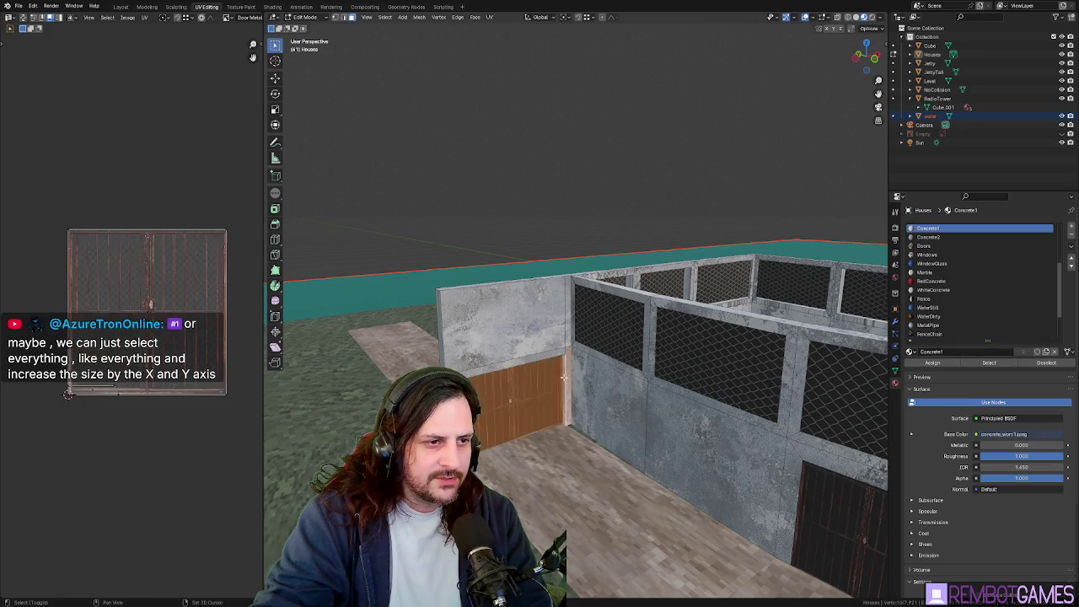
scroll(562, 389, "up", 3)
scroll(595, 281, "up", 3)
middle_click_drag(595, 281, 528, 257)
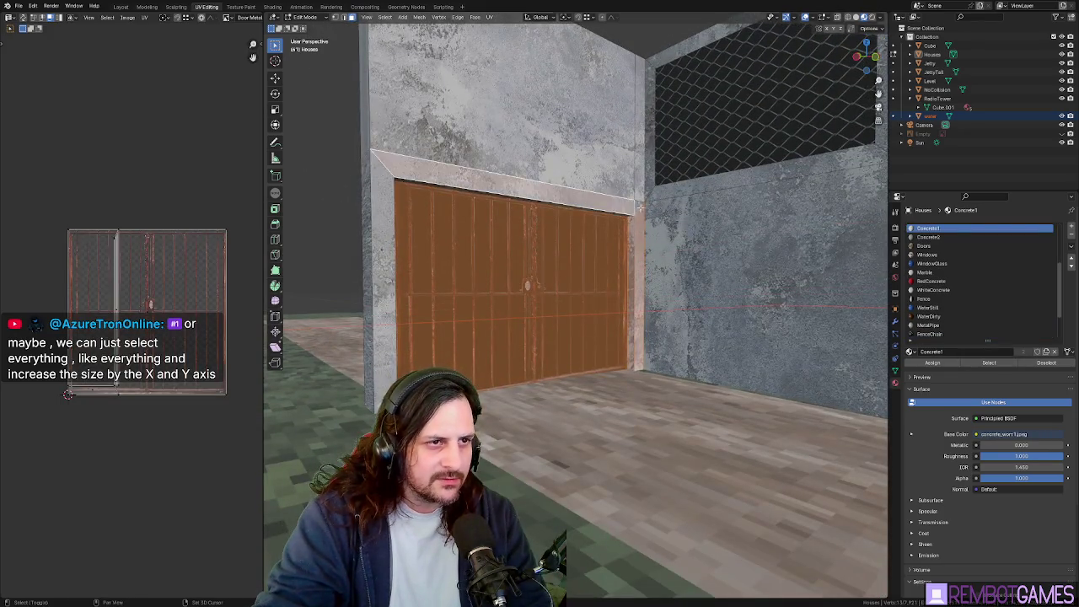
mouse_move(557, 252)
middle_mouse_down()
mouse_move(604, 286)
mouse_move(735, 239)
middle_mouse_up()
scroll(628, 289, "down", 3)
scroll(627, 289, "down", 2)
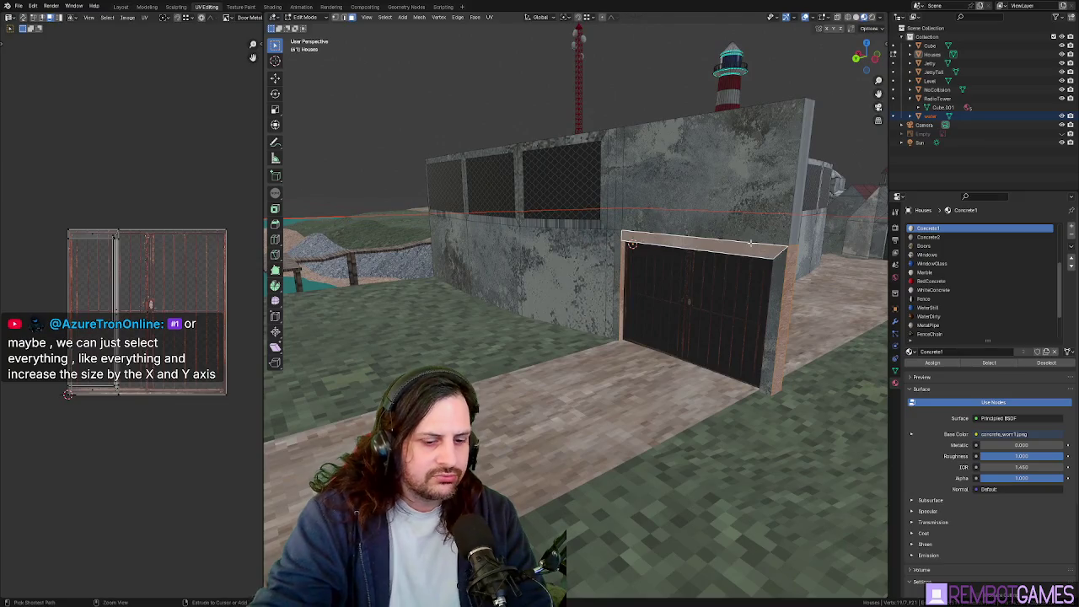
key("a")
scroll(631, 244, "down", 3)
mouse_move(632, 243)
middle_mouse_down()
mouse_move(708, 311)
mouse_move(588, 336)
mouse_move(551, 374)
middle_mouse_up()
key("grave")
left_click(551, 325)
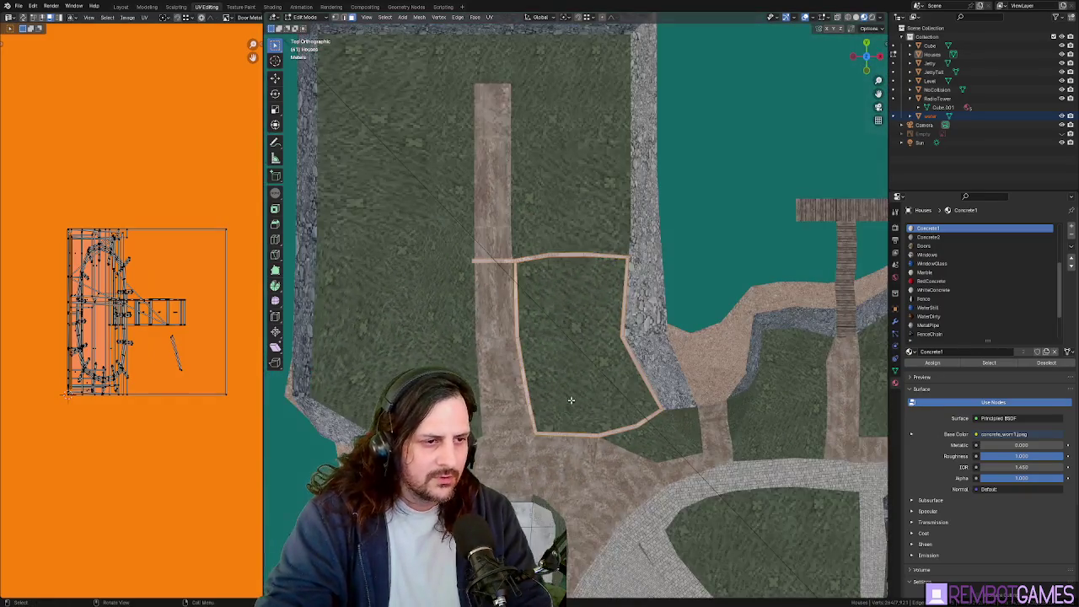
middle_click_drag(557, 430, 539, 325, "shift")
scroll(530, 330, "up", 3)
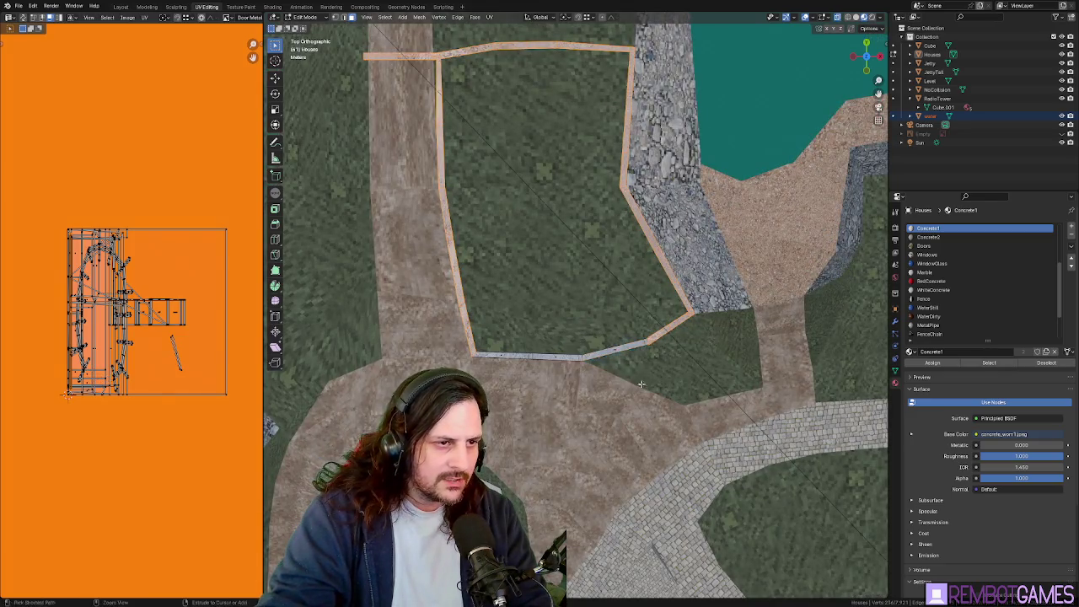
middle_click_drag(699, 339, 539, 337)
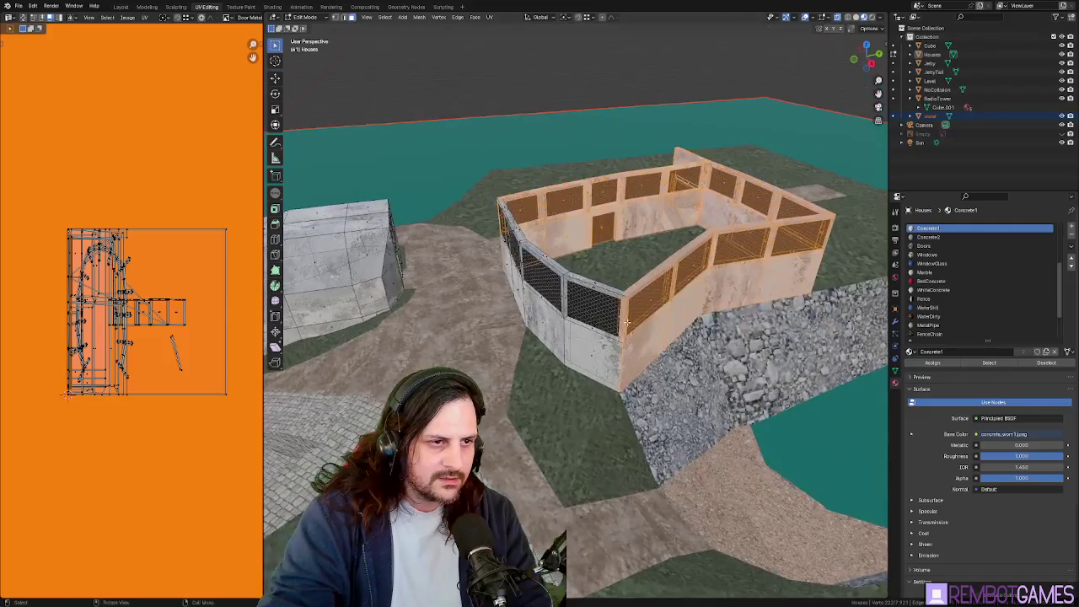
scroll(471, 338, "up", 4)
middle_click_drag(471, 338, 618, 318)
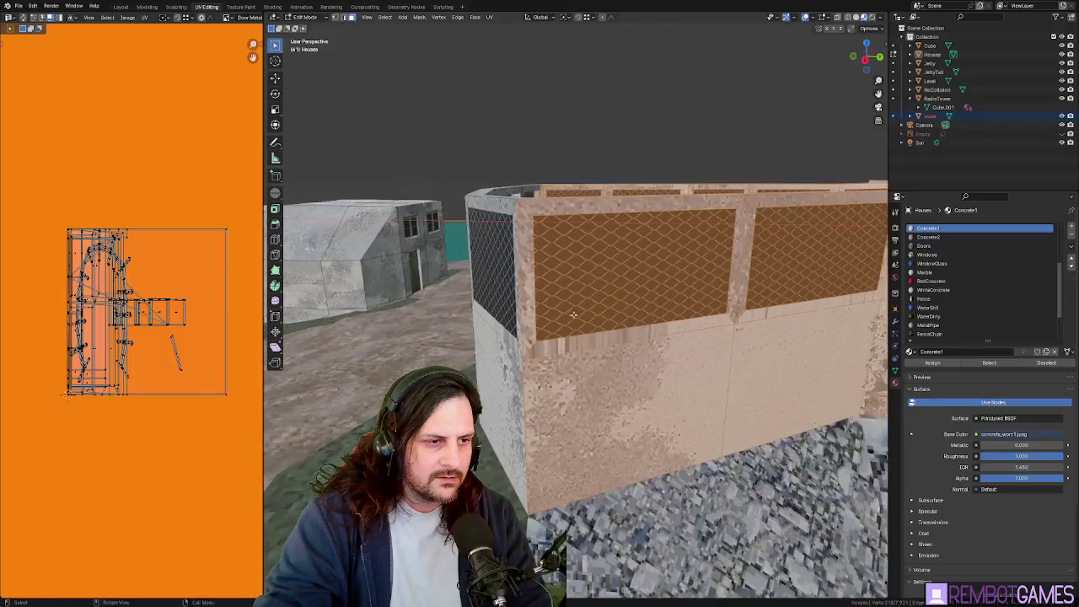
scroll(618, 317, "down", 3)
mouse_move(618, 318)
middle_mouse_down()
mouse_move(690, 350)
mouse_move(662, 288)
mouse_move(665, 307)
middle_mouse_up()
scroll(662, 287, "up", 3)
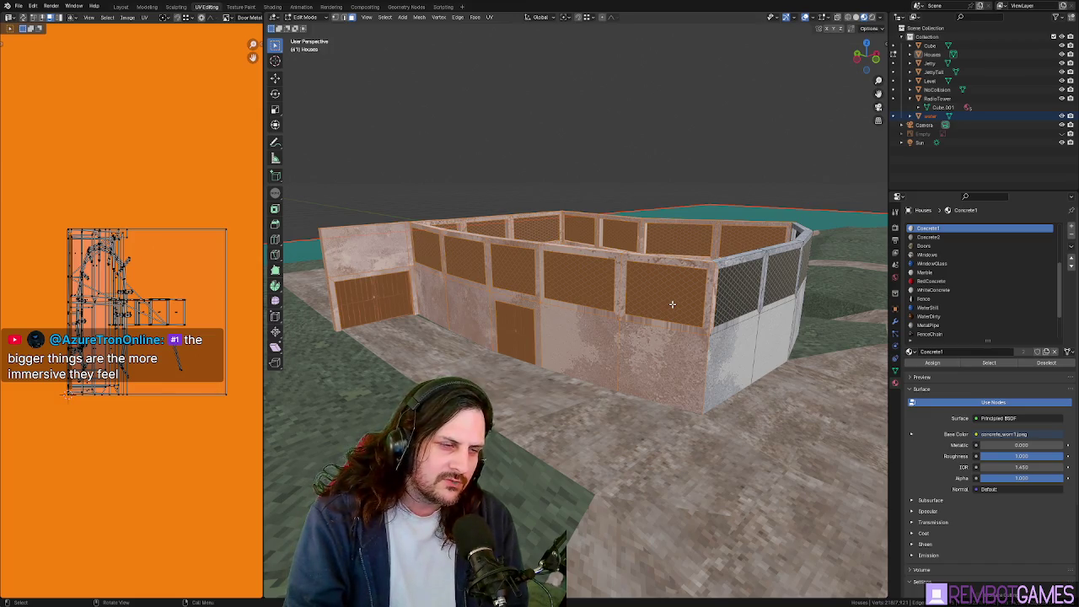
right_click(671, 303)
mouse_move(672, 304)
middle_mouse_down()
mouse_move(707, 310)
mouse_move(438, 289)
mouse_move(672, 317)
middle_mouse_up()
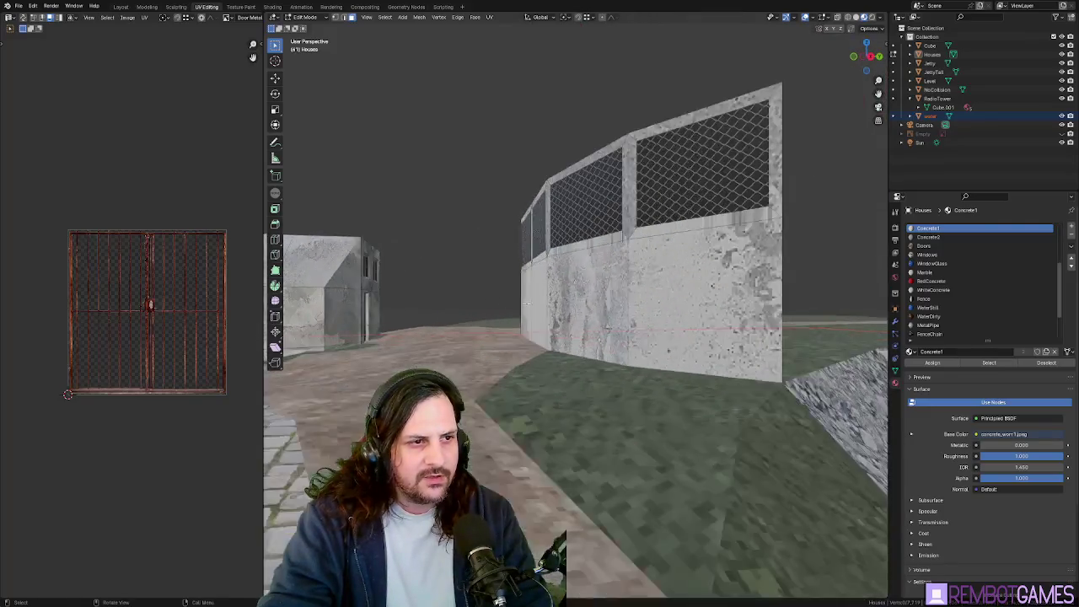
Select the connected chain-link fence wall section with L, redoing the selection once
scroll(671, 316, "down", 3)
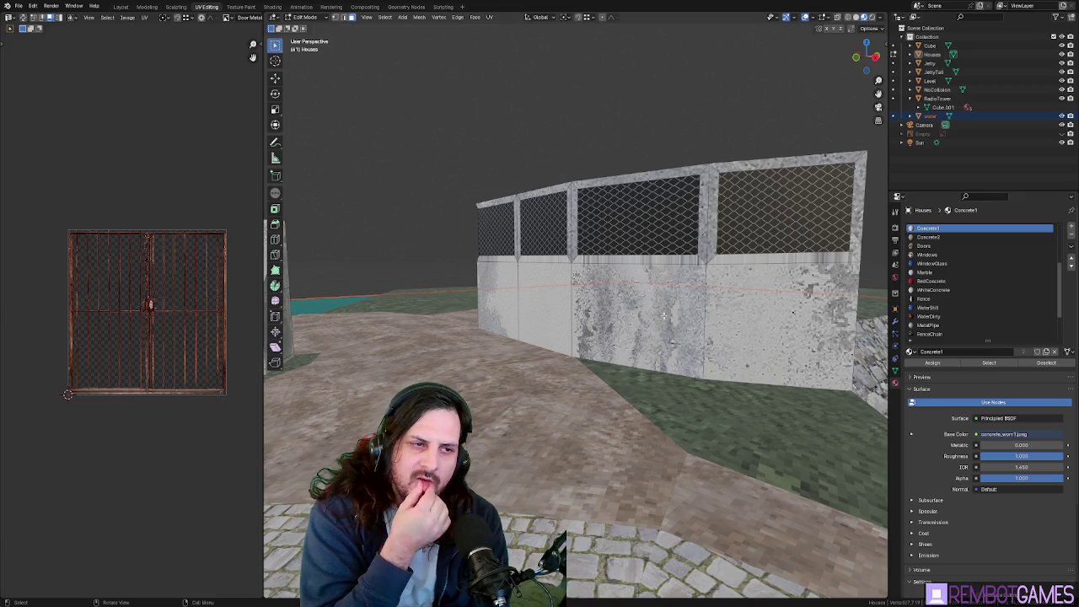
mouse_move(438, 229)
middle_mouse_down()
mouse_move(468, 351)
mouse_move(498, 199)
middle_mouse_up()
key("ctrl+l")
key("alt+a")
key("l")
mouse_move(506, 181)
middle_mouse_down()
mouse_move(581, 223)
mouse_move(608, 298)
mouse_move(582, 260)
mouse_move(542, 318)
mouse_move(629, 297)
middle_mouse_up()
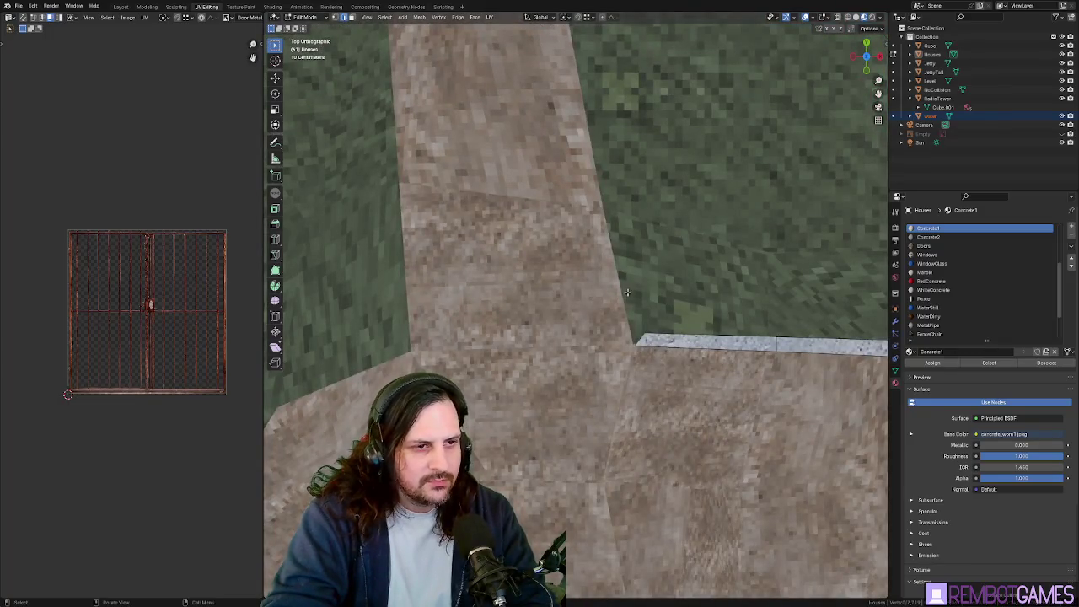
Undo the last change and shift the fence wall section along X toward the wall corner
middle_click_drag(596, 292, 610, 277)
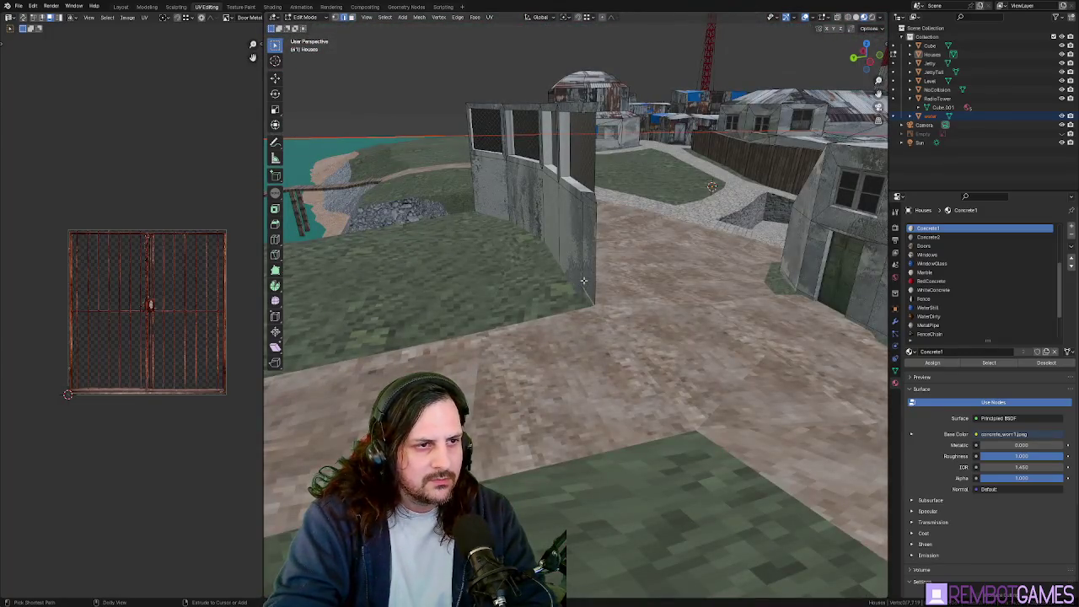
key("ctrl+z")
key("ctrl+z")
mouse_move(583, 281)
middle_mouse_down()
mouse_move(520, 240)
mouse_move(459, 268)
middle_mouse_up()
key("g")
key("x")
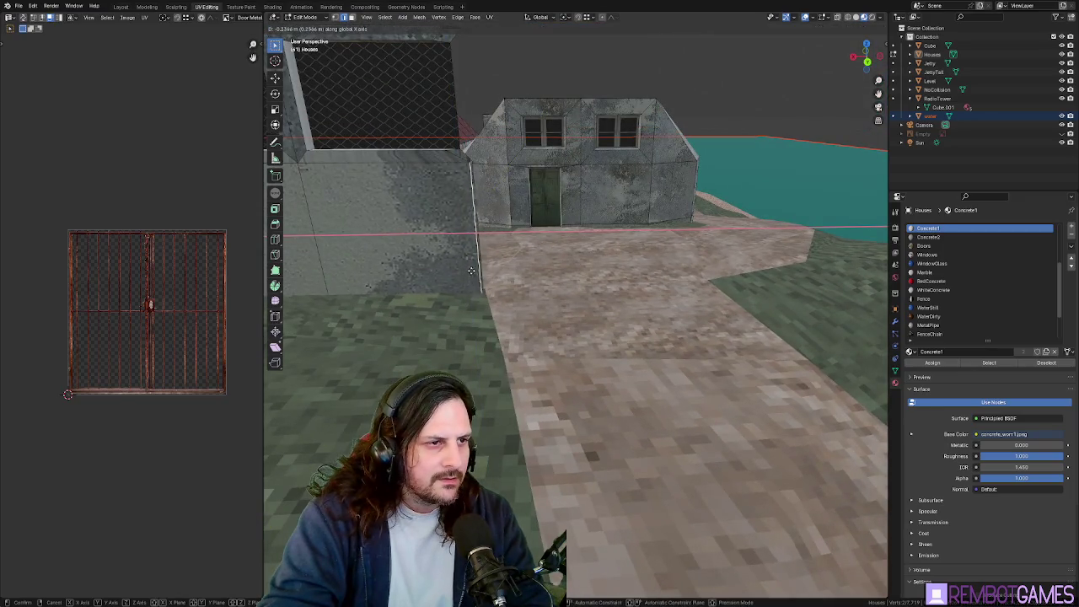
left_click(476, 287)
Nudge the fence geometry slightly further right beside the house
mouse_move(515, 279)
middle_mouse_down()
mouse_move(603, 320)
mouse_move(435, 327)
mouse_move(477, 305)
mouse_move(590, 312)
middle_mouse_up()
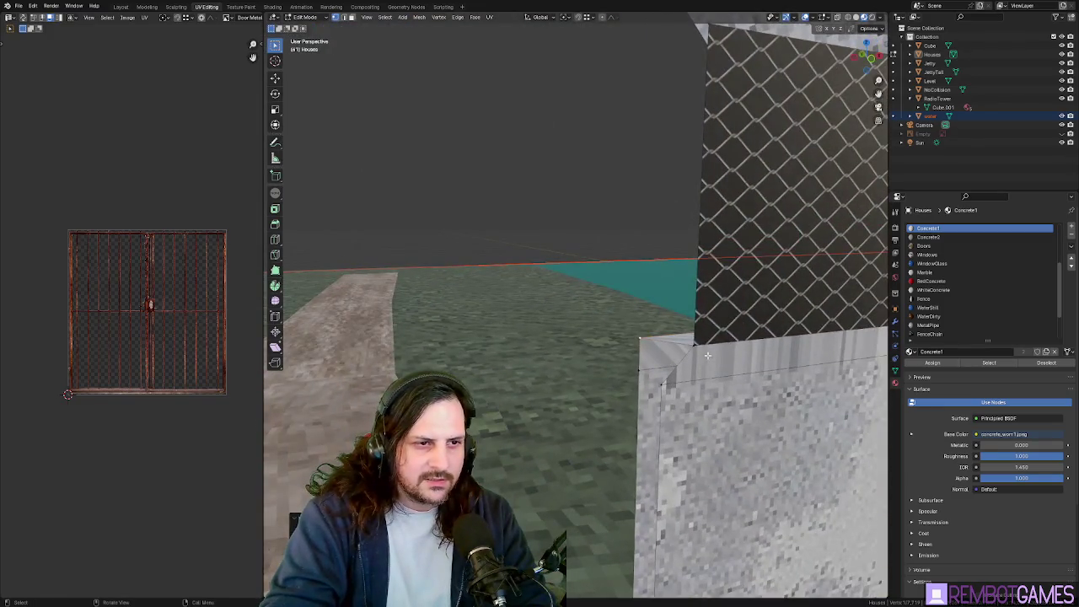
key("g")
left_click(699, 341)
mouse_move(716, 340)
middle_mouse_down()
mouse_move(713, 284)
mouse_move(654, 222)
middle_mouse_up()
middle_click_drag(716, 309, 645, 319)
Move the fence along X again, adjust its top edge, and return to Object Mode
key("g")
key("x")
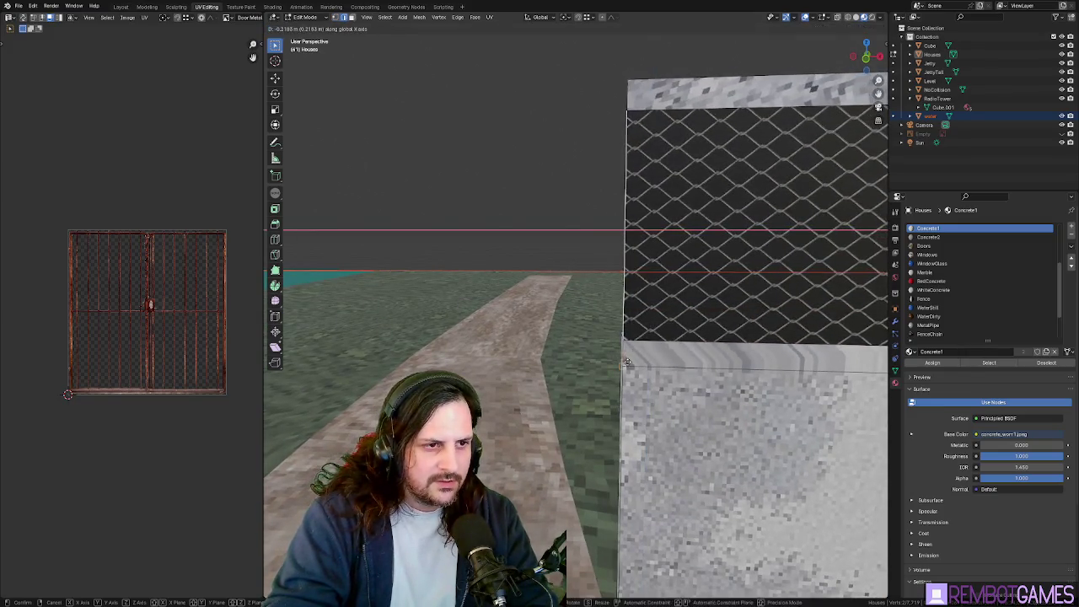
middle_click_drag(629, 366, 531, 219)
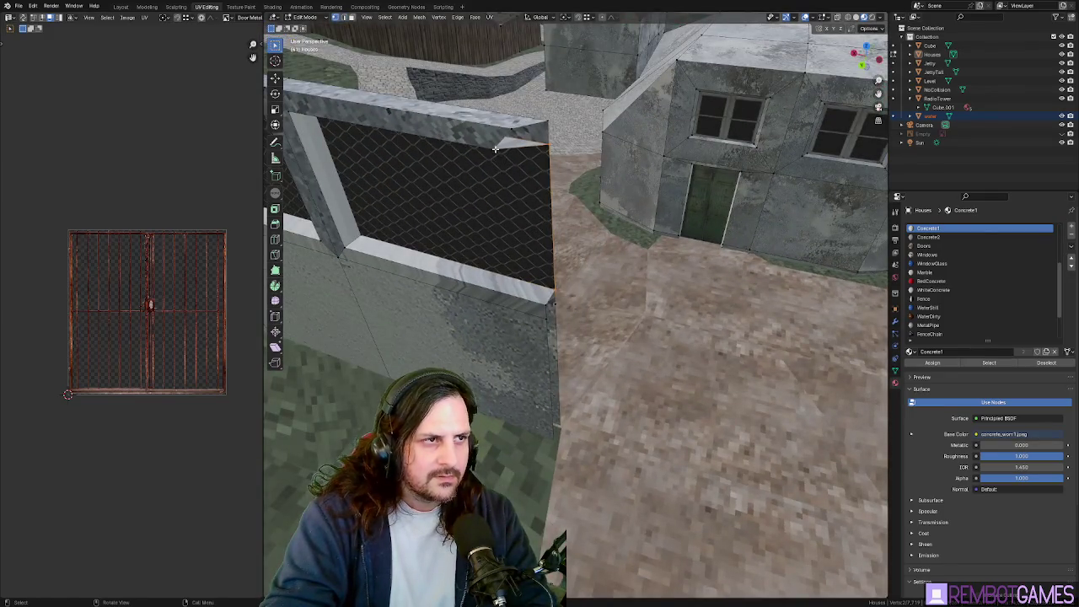
middle_click_drag(496, 149, 509, 181)
key("s")
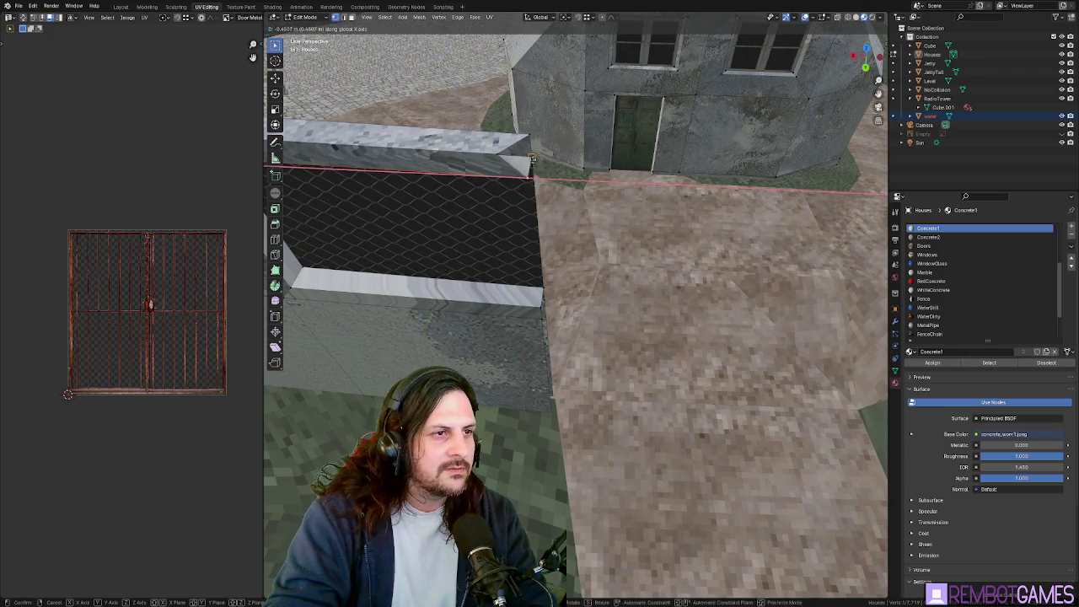
left_click(499, 151)
mouse_move(518, 165)
middle_mouse_down()
mouse_move(460, 160)
mouse_move(568, 363)
mouse_move(652, 335)
mouse_move(477, 308)
mouse_move(564, 306)
mouse_move(521, 291)
mouse_move(529, 300)
middle_mouse_up()
key("Tab")
key("Tab")
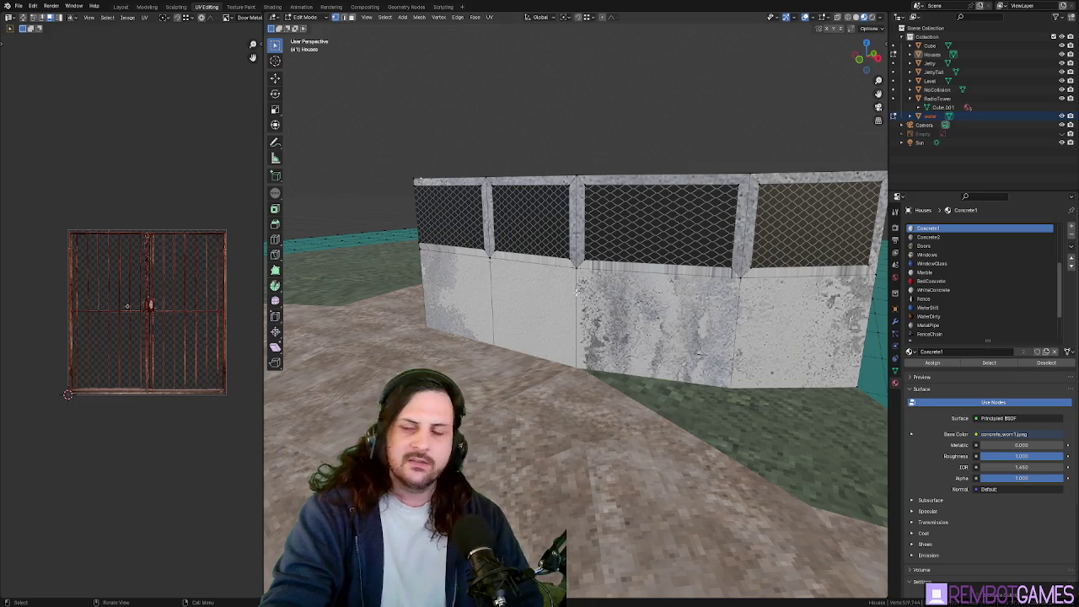
Enlarge the 3D view, inspect the concrete fence wall, and select one of its faces
mouse_move(627, 329)
middle_mouse_down()
mouse_move(603, 270)
mouse_move(293, 270)
middle_mouse_up()
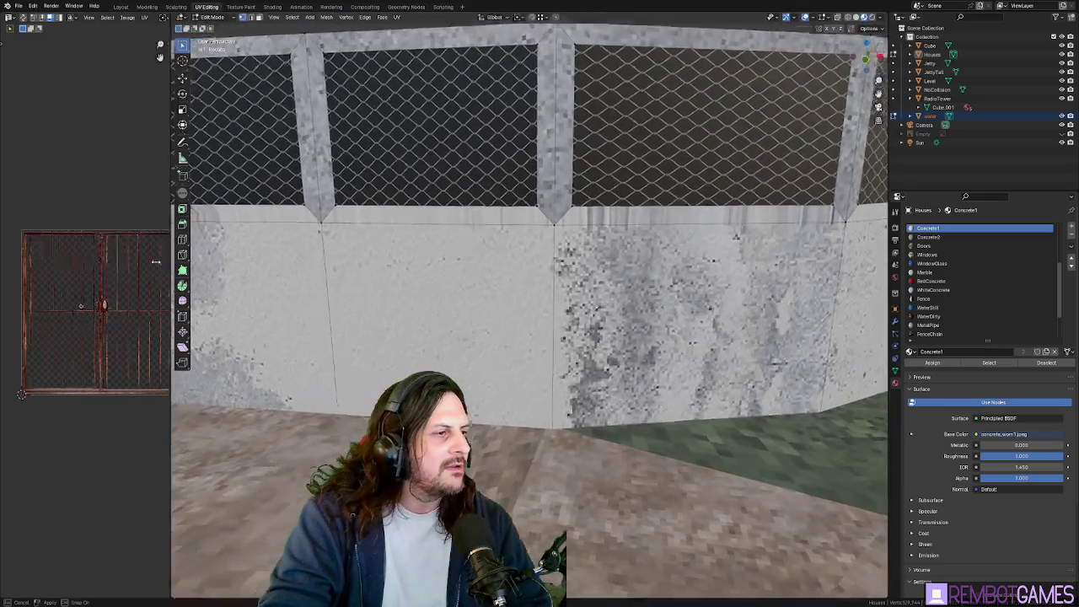
left_click_drag(261, 266, 105, 267)
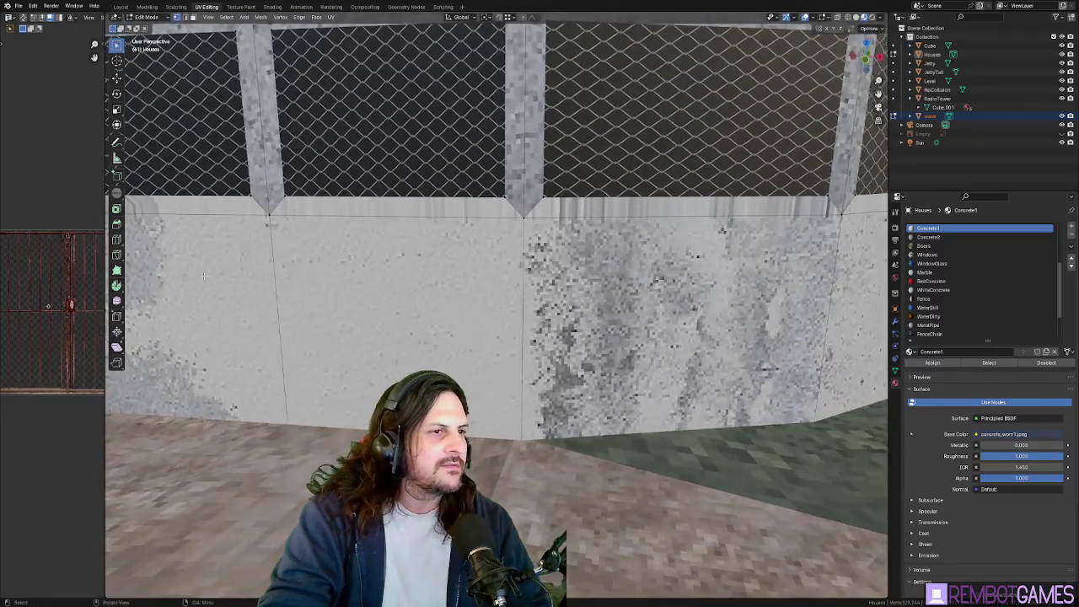
scroll(498, 303, "down", 5)
mouse_move(488, 303)
middle_mouse_down()
mouse_move(444, 296)
mouse_move(544, 312)
middle_mouse_up()
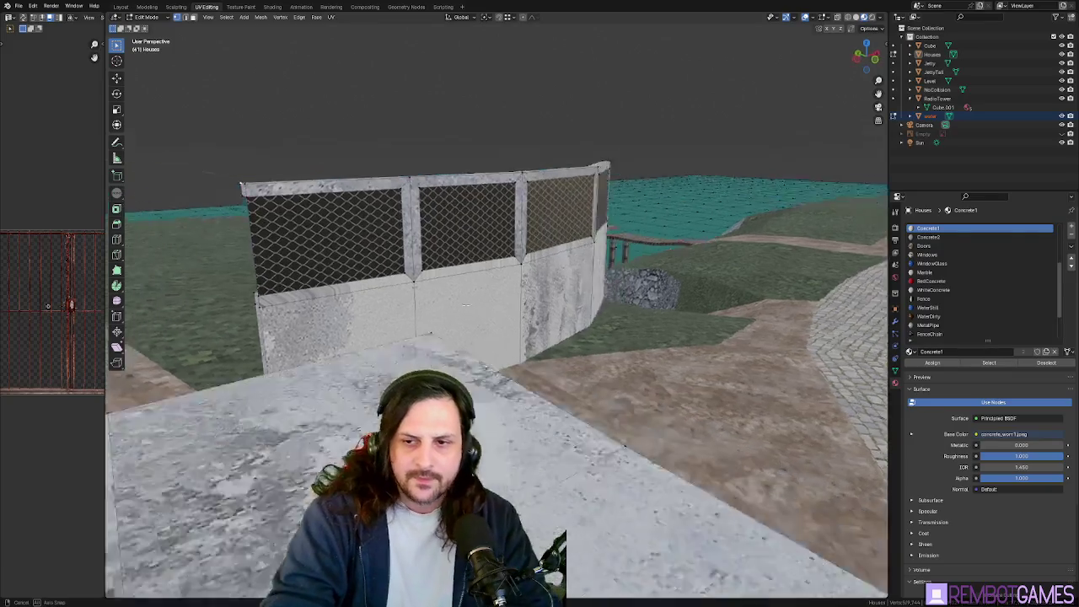
mouse_move(545, 312)
middle_mouse_down()
mouse_move(432, 272)
mouse_move(337, 264)
mouse_move(357, 266)
middle_mouse_up()
left_click(433, 273)
Select the whole connected fence section, delete its vertices, and return to Object Mode
key("ctrl+l")
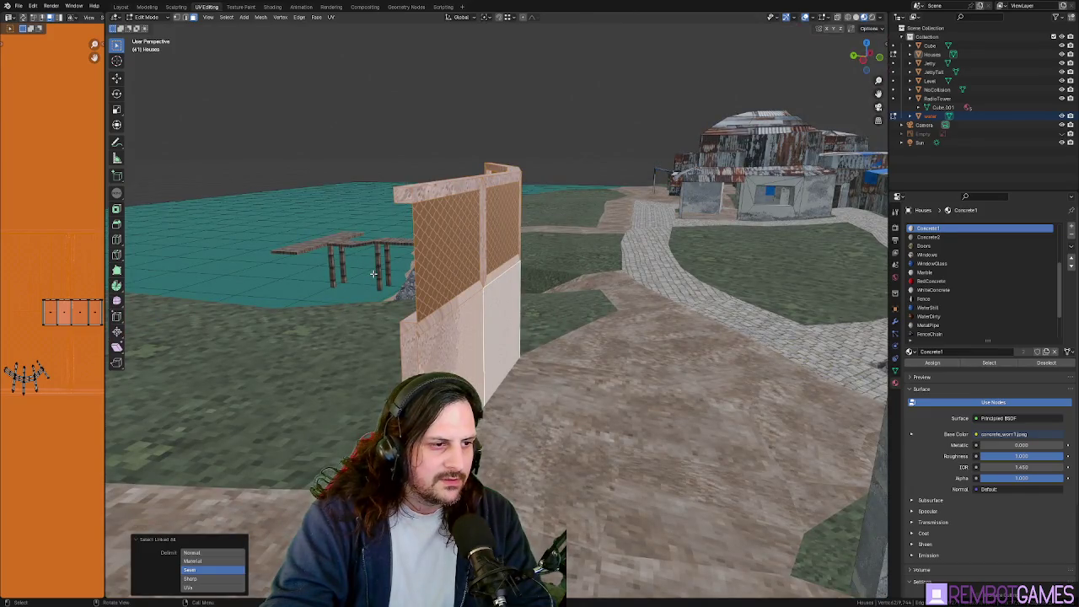
key("x")
left_click(373, 274)
mouse_move(374, 274)
middle_mouse_down()
mouse_move(393, 292)
mouse_move(467, 305)
mouse_move(495, 287)
middle_mouse_up()
key("Tab")
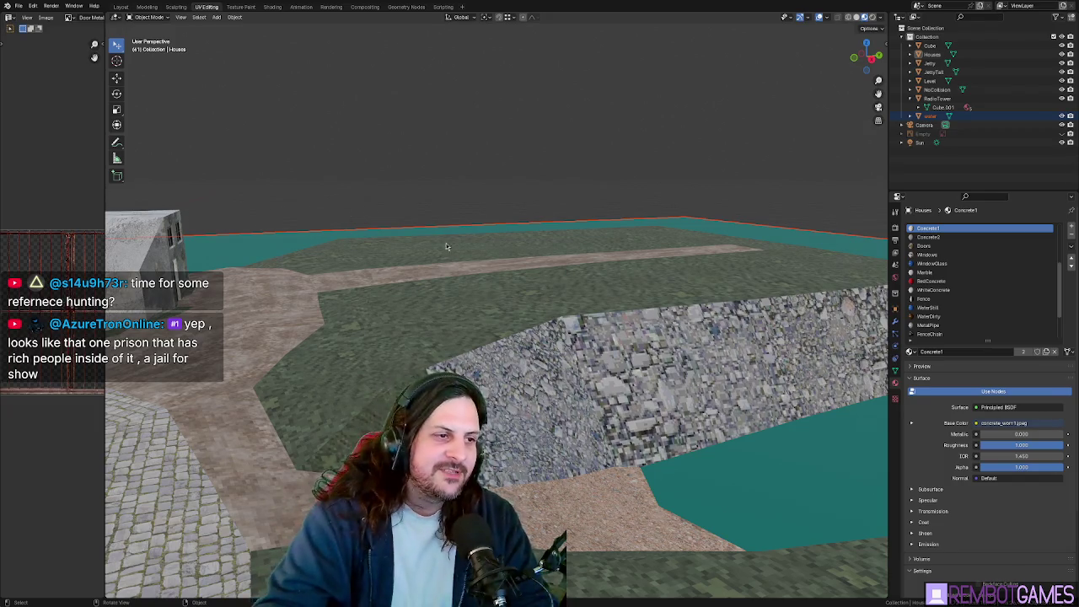
middle_click_drag(491, 290, 447, 287)
right_click(446, 286)
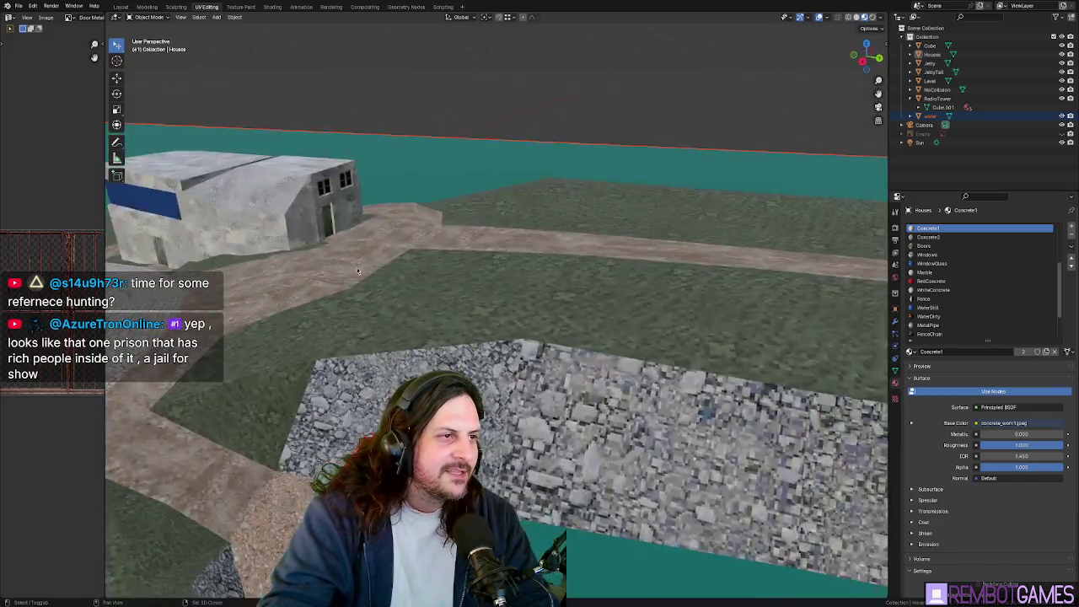
scroll(357, 267, "down", 5)
mouse_move(537, 201)
middle_mouse_down()
mouse_move(525, 259)
mouse_move(464, 256)
mouse_move(595, 282)
mouse_move(477, 419)
mouse_move(407, 300)
mouse_move(562, 263)
mouse_move(499, 312)
mouse_move(603, 371)
mouse_move(477, 382)
mouse_move(378, 358)
mouse_move(454, 286)
mouse_move(598, 273)
mouse_move(457, 366)
mouse_move(387, 357)
mouse_move(358, 384)
mouse_move(398, 359)
mouse_move(178, 368)
mouse_move(551, 310)
mouse_move(485, 317)
mouse_move(541, 331)
mouse_move(546, 346)
mouse_move(524, 343)
middle_mouse_up()
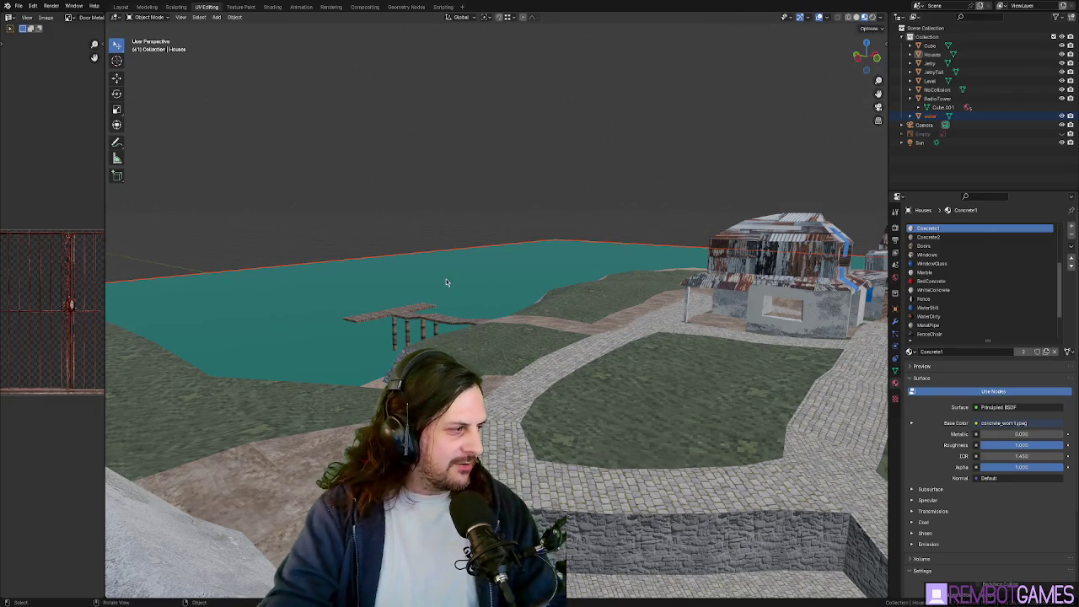
mouse_move(446, 283)
middle_mouse_down()
mouse_move(627, 368)
mouse_move(605, 429)
mouse_move(471, 296)
mouse_move(538, 341)
middle_mouse_up()
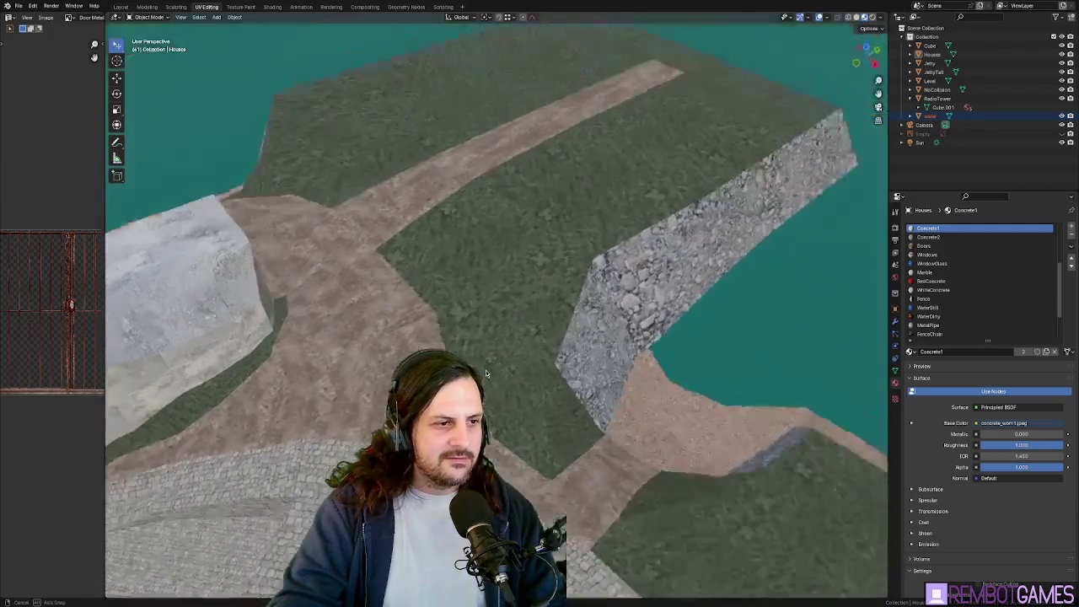
In top view, drag two path-edge vertices of the Level mesh to reshape the path
middle_click_drag(538, 341, 506, 279)
left_click(638, 207)
key("Tab")
key("1")
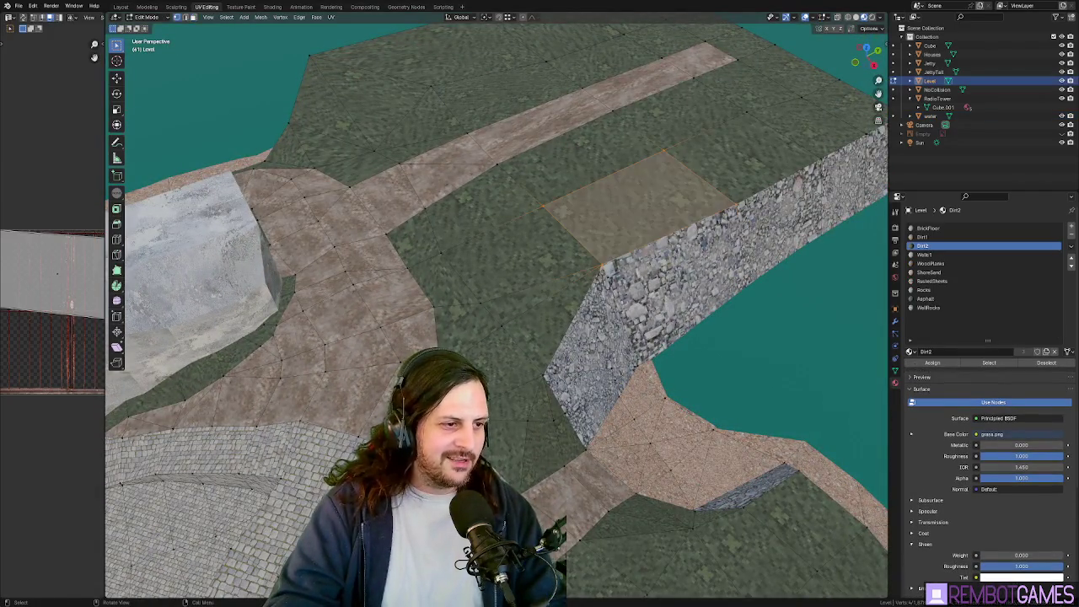
key("KP_7")
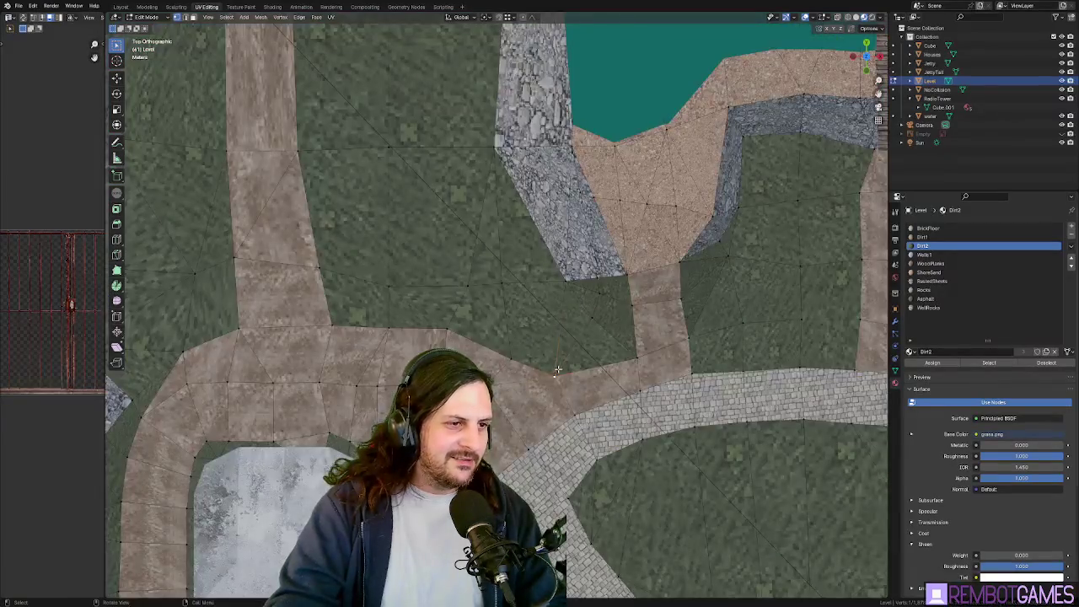
mouse_move(557, 368)
left_mouse_down()
mouse_move(555, 346)
mouse_move(513, 354)
left_mouse_up()
mouse_move(512, 354)
middle_mouse_down()
mouse_move(518, 319)
mouse_move(472, 305)
mouse_move(590, 312)
middle_mouse_up()
key("Tab")
Select a dirt ground face on Level and UV-unwrap it
scroll(464, 303, "up", 3)
mouse_move(376, 335)
middle_mouse_down()
mouse_move(576, 335)
mouse_move(544, 297)
mouse_move(564, 267)
mouse_move(474, 276)
middle_mouse_up()
key("Tab")
left_click(576, 334)
key("u")
left_click(541, 312)
key("Tab")
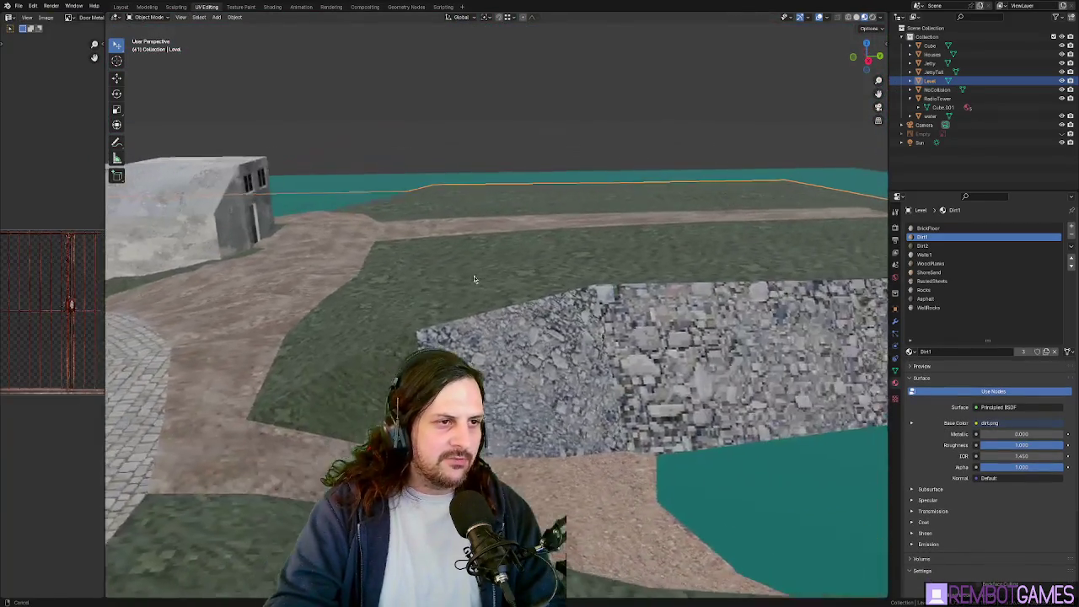
mouse_move(595, 234)
middle_mouse_down()
mouse_move(698, 280)
mouse_move(445, 248)
mouse_move(577, 271)
middle_mouse_up()
key("Tab")
key("Tab")
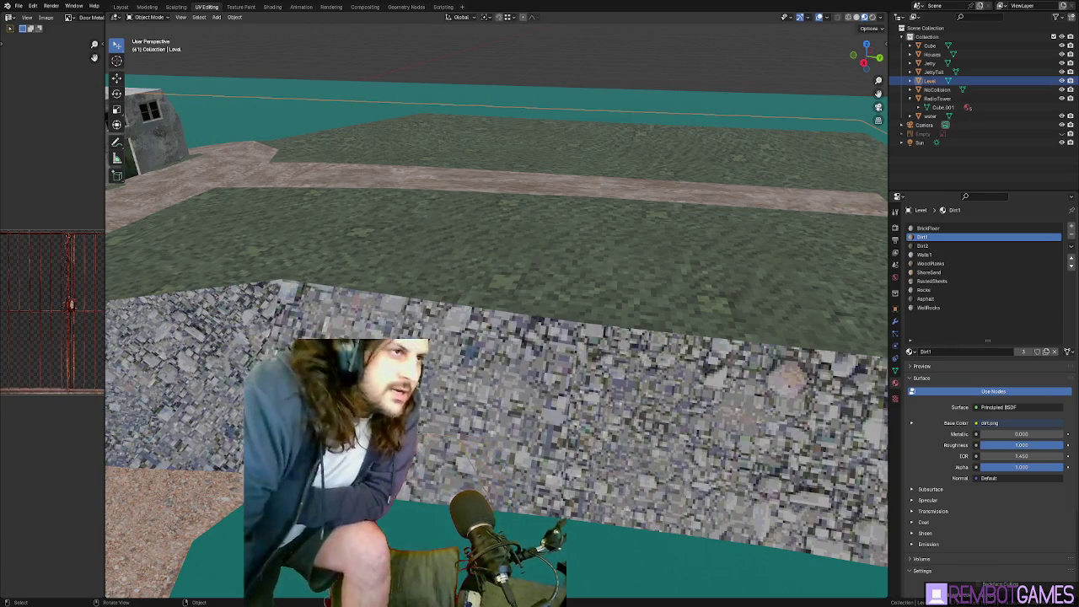
mouse_move(370, 142)
middle_mouse_down()
mouse_move(470, 172)
mouse_move(534, 164)
mouse_move(549, 149)
mouse_move(504, 194)
mouse_move(485, 198)
mouse_move(523, 189)
mouse_move(500, 207)
middle_mouse_up()
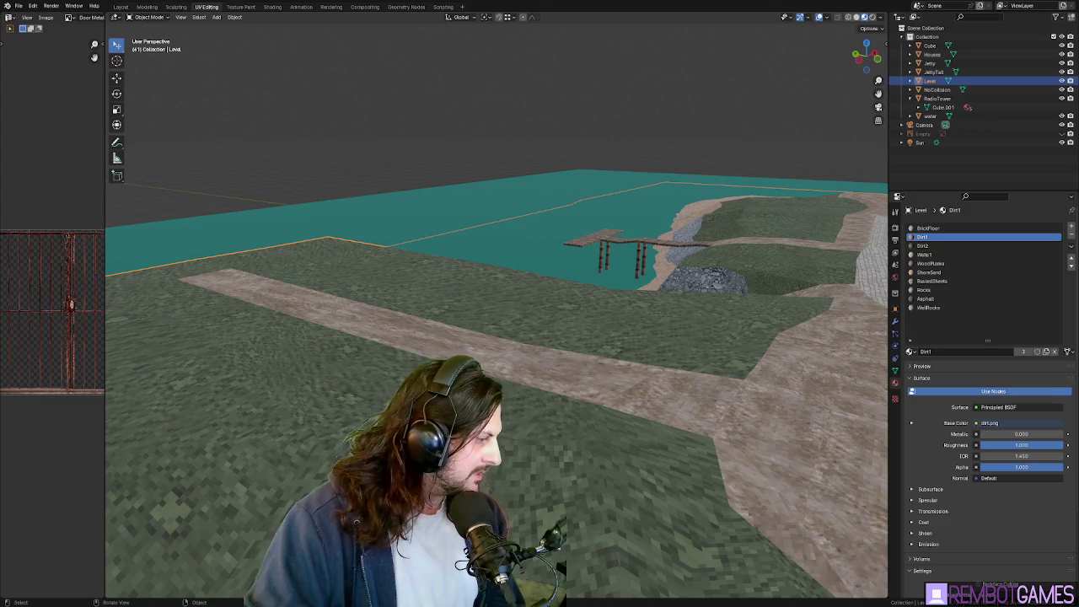
key("alt+Tab")
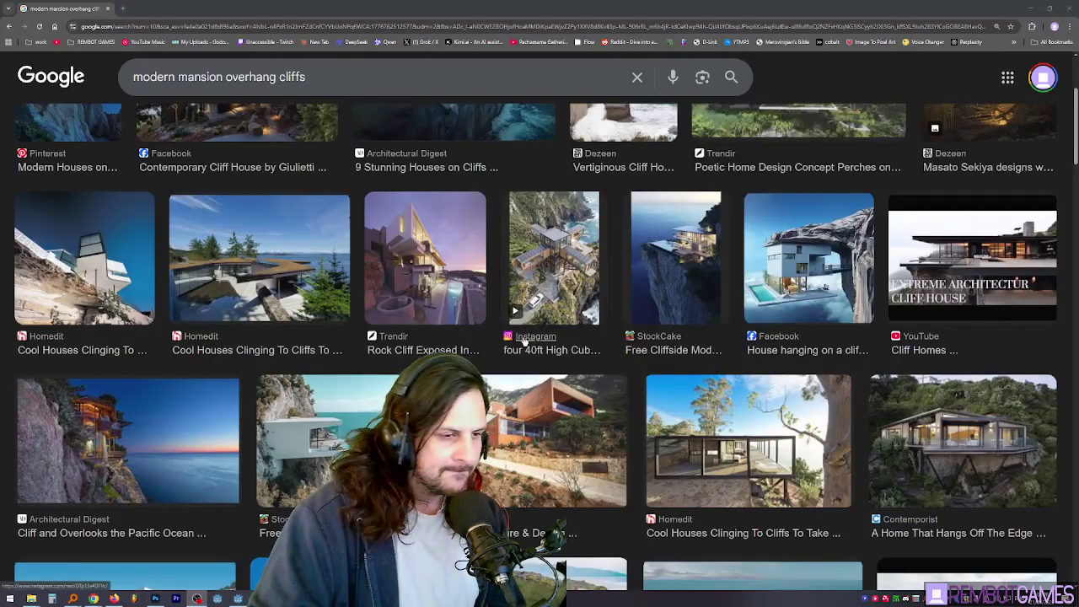
Scroll the cliff mansion image results and preview the Decoist cliffside house
scroll(524, 340, "down", 1)
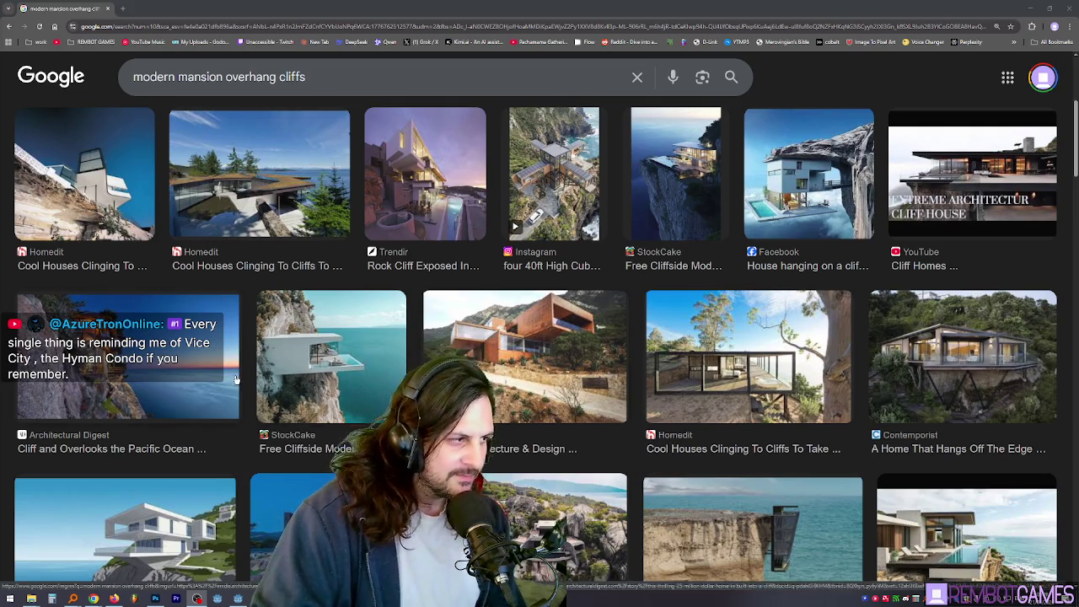
scroll(357, 321, "down", 1)
left_click(561, 265)
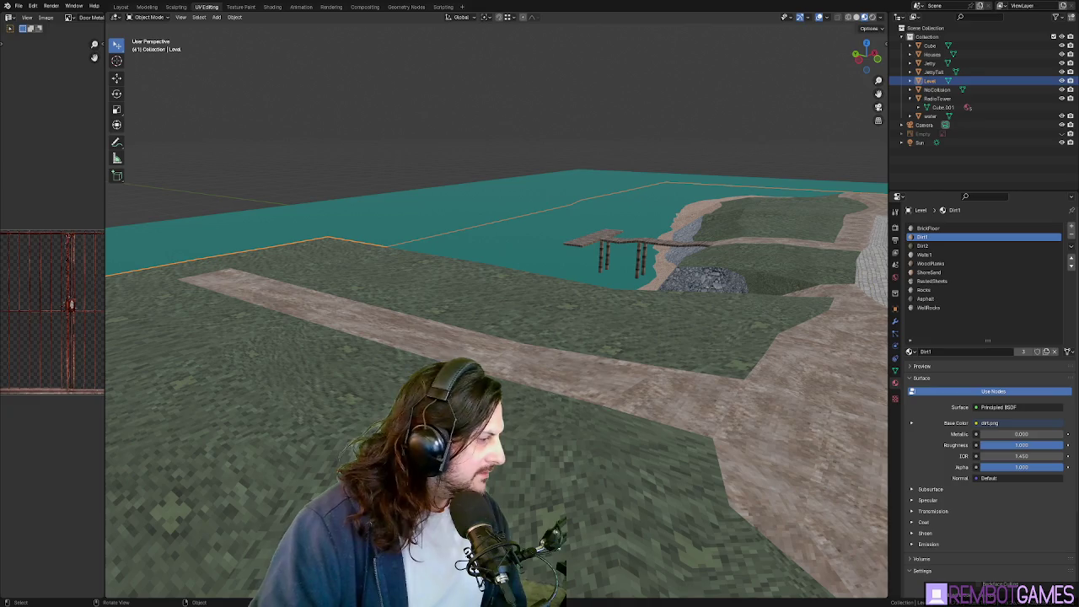
key("alt+Tab")
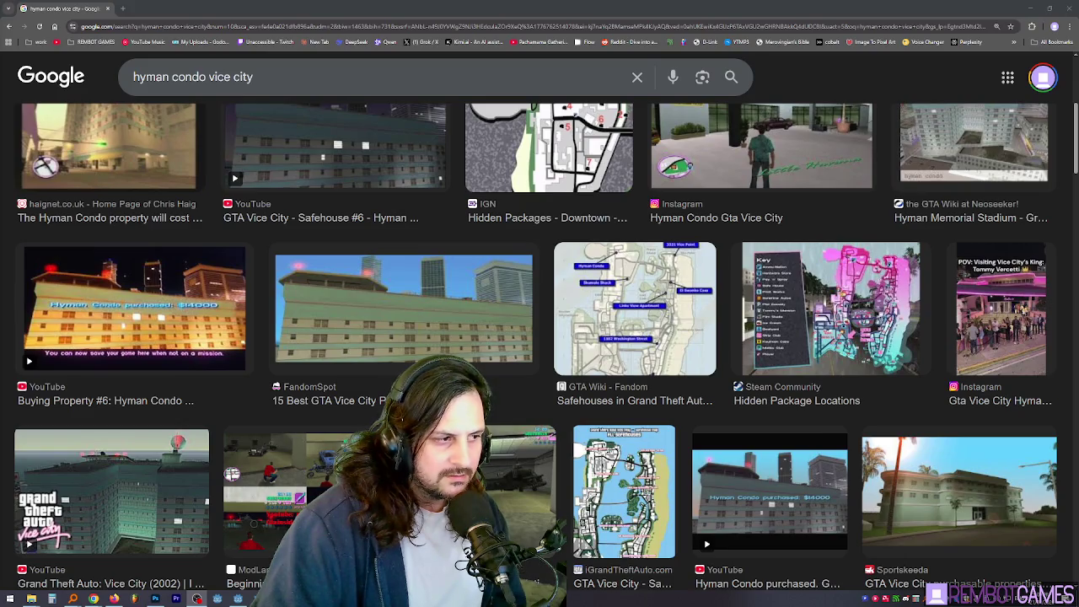
Return via Blender to the 'modern mansion overhang cliffs' results and scroll further down
key("alt+Tab")
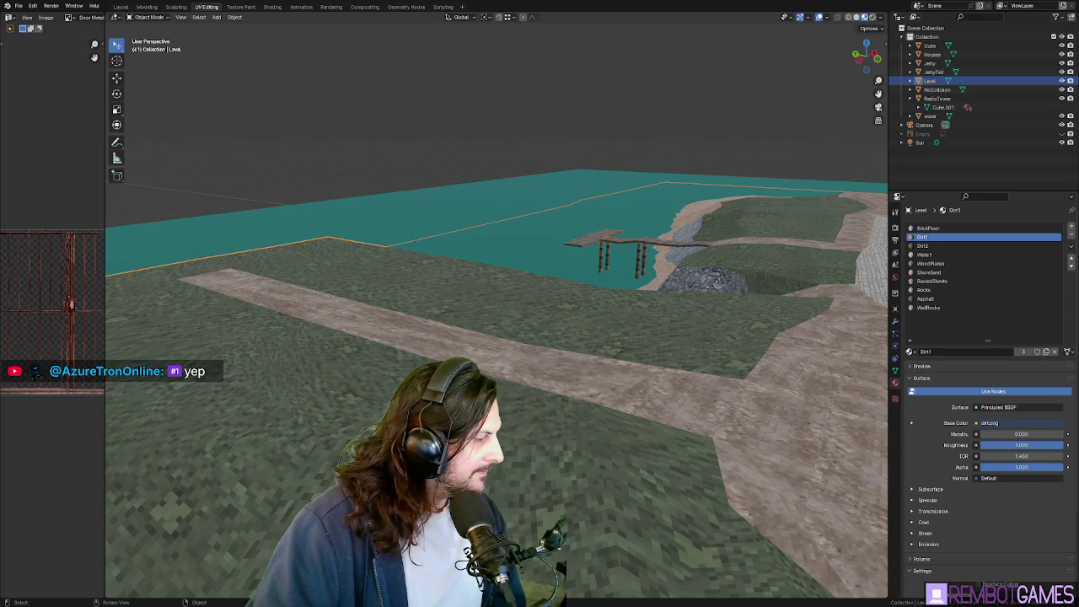
key("alt+Tab")
scroll(401, 316, "down", 2)
scroll(401, 315, "down", 1)
scroll(401, 315, "down", 1)
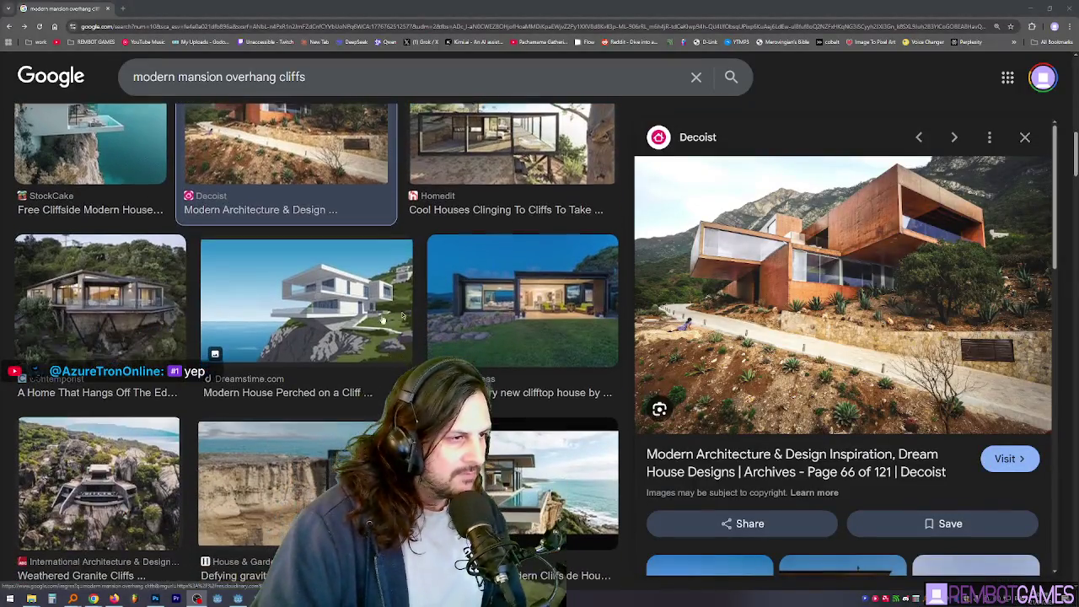
Open the Dreamstime cliff-perched house image in a new tab and view it full-size
left_click(402, 315)
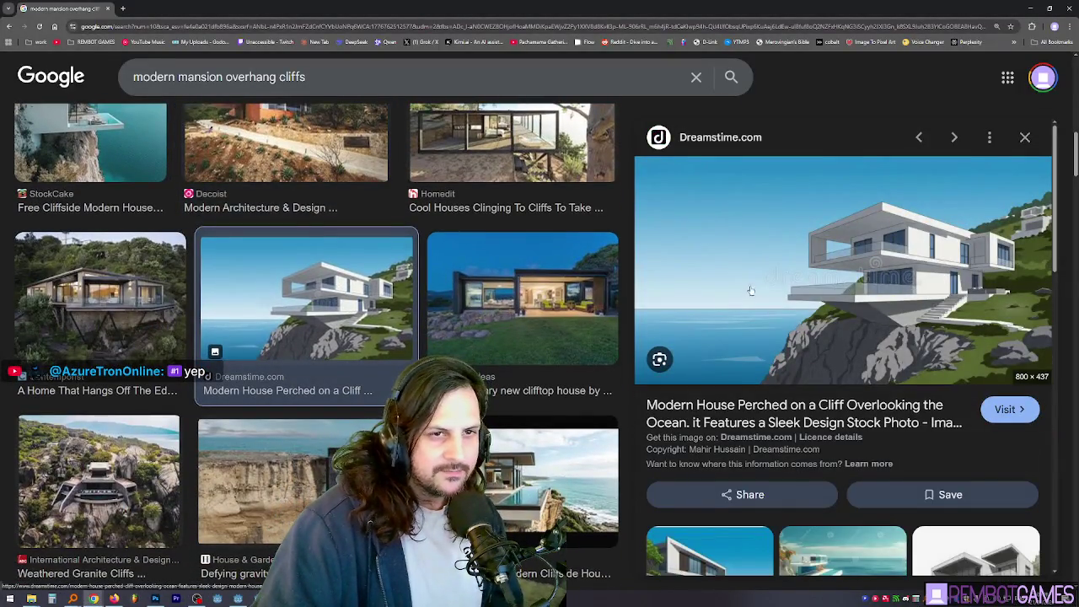
right_click(750, 291)
left_click(793, 349)
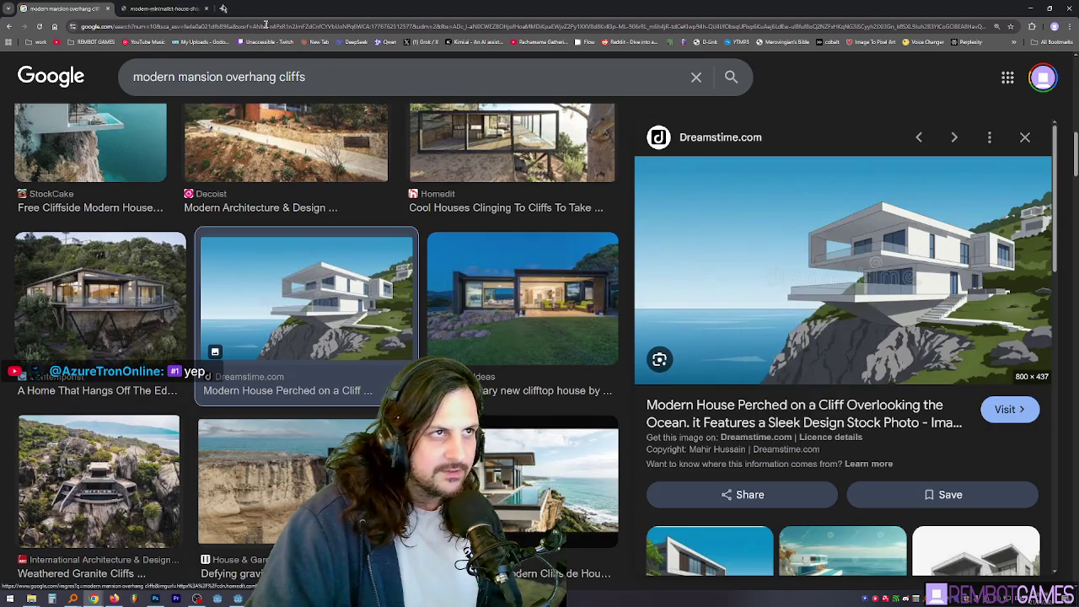
left_click(164, 8)
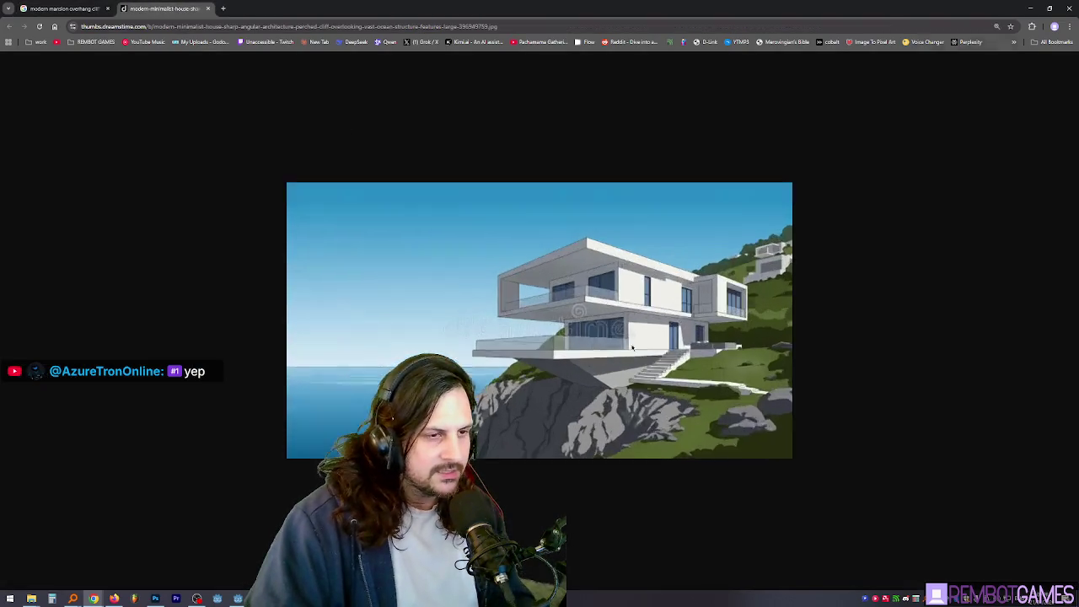
scroll(632, 345, "up", 2, "ctrl")
scroll(657, 337, "up", 2, "ctrl")
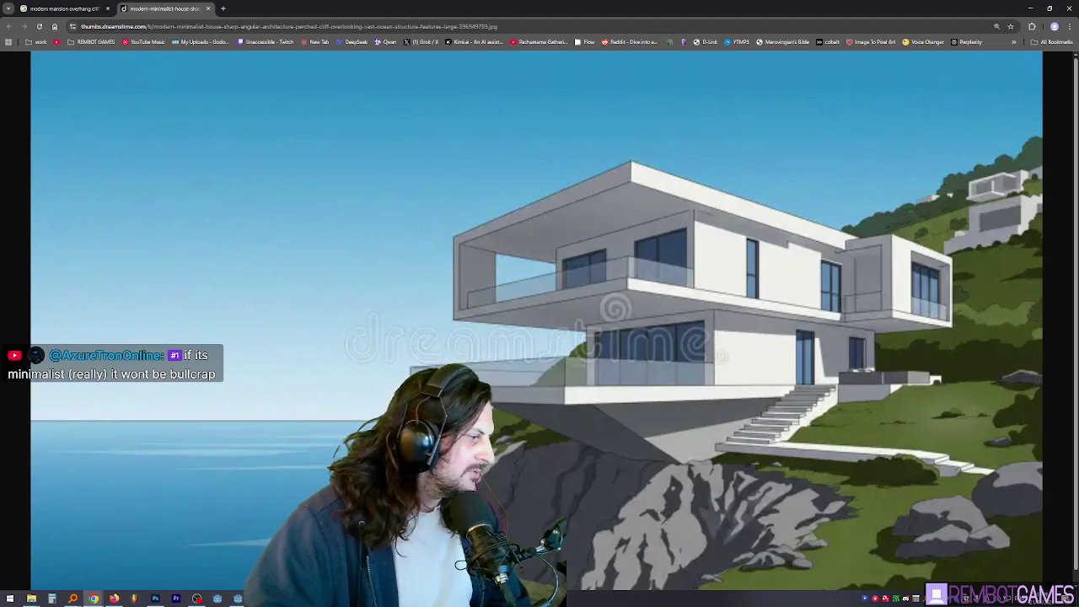
key("alt+Tab")
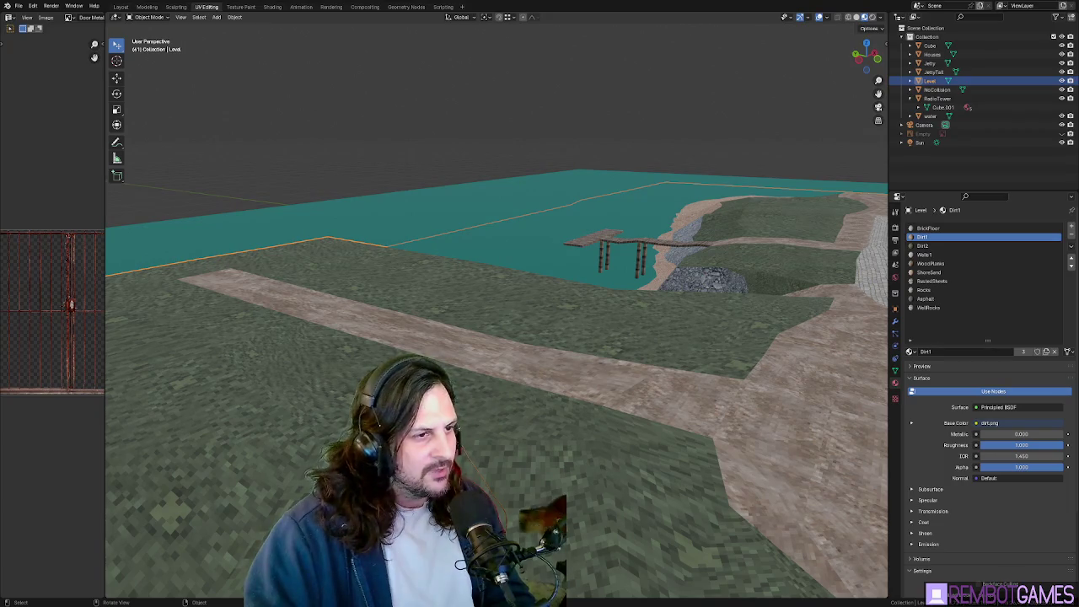
Open the Unaccessible for Windows listing and read the editors' review passage
key("alt+Tab")
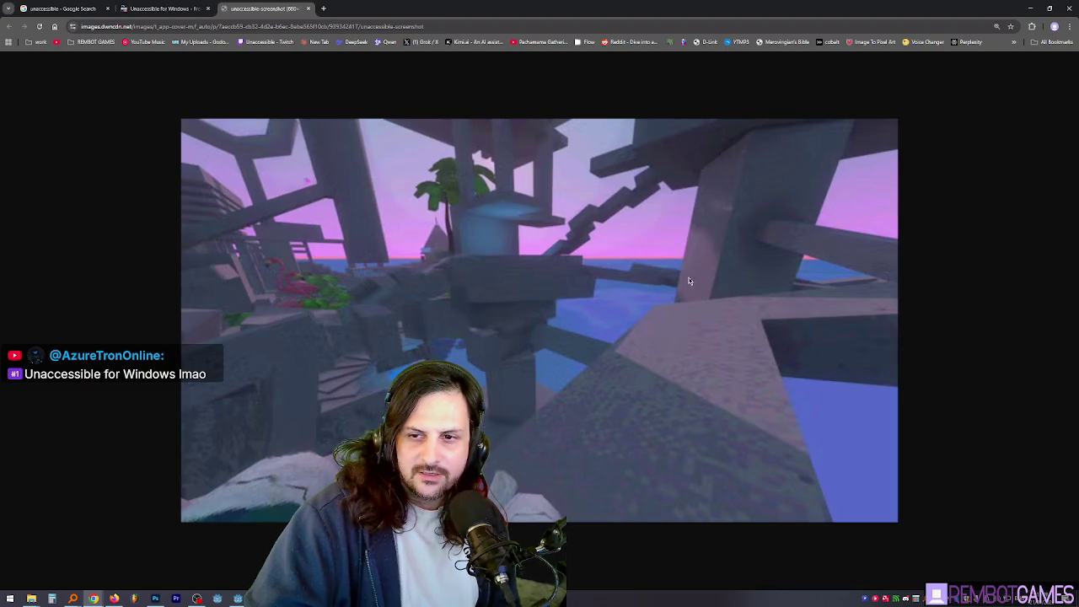
left_click(168, 10)
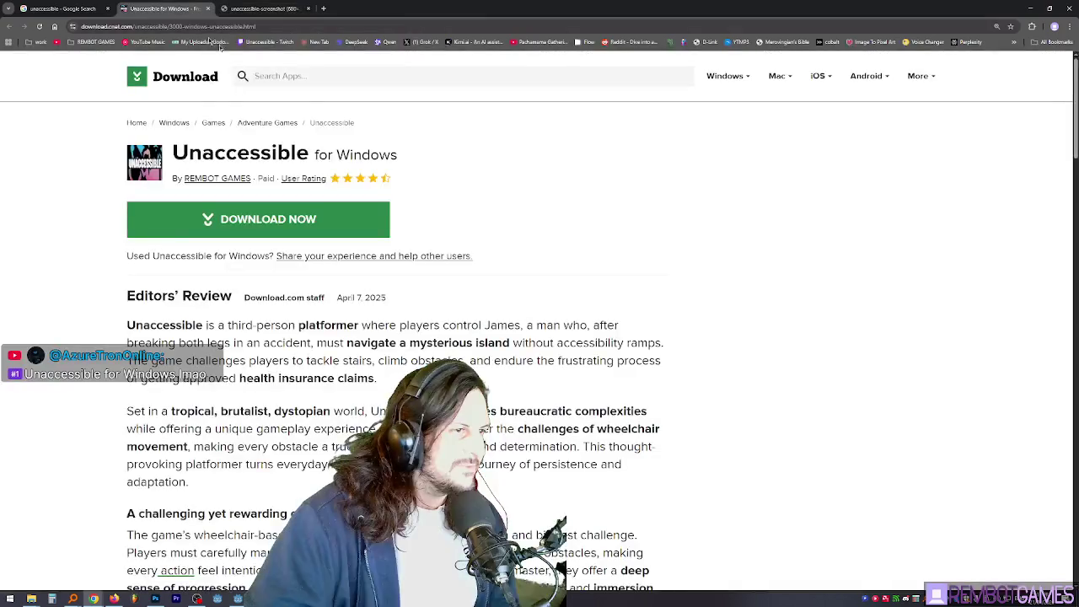
scroll(565, 164, "down", 2)
scroll(573, 173, "down", 4)
scroll(540, 199, "down", 1)
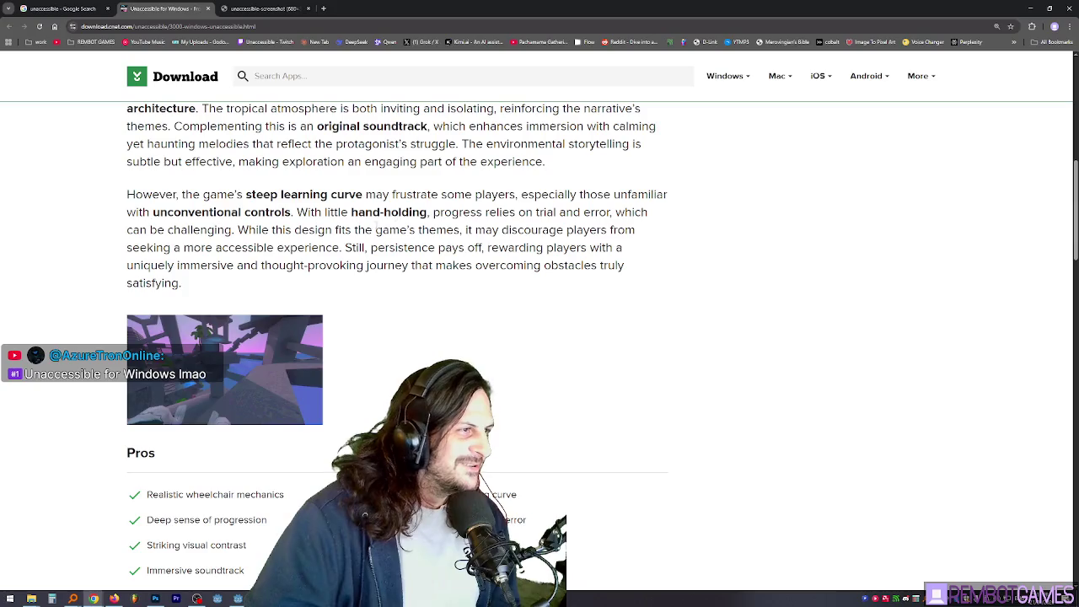
scroll(399, 250, "up", 3)
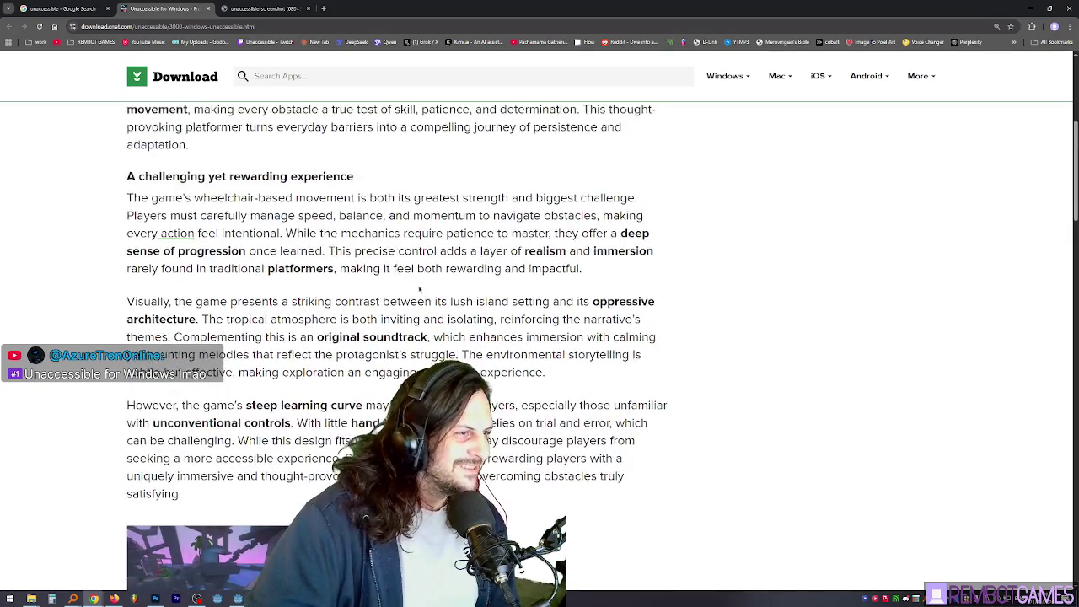
left_click_drag(305, 197, 425, 372)
mouse_move(127, 197)
left_mouse_down()
mouse_move(397, 217)
mouse_move(547, 458)
left_mouse_up()
left_click_drag(323, 268, 583, 475)
left_click(461, 339)
Read the cons like Minimal hand-holding and multiplayer support, then scroll back to the top
scroll(542, 322, "down", 3)
scroll(542, 323, "down", 1)
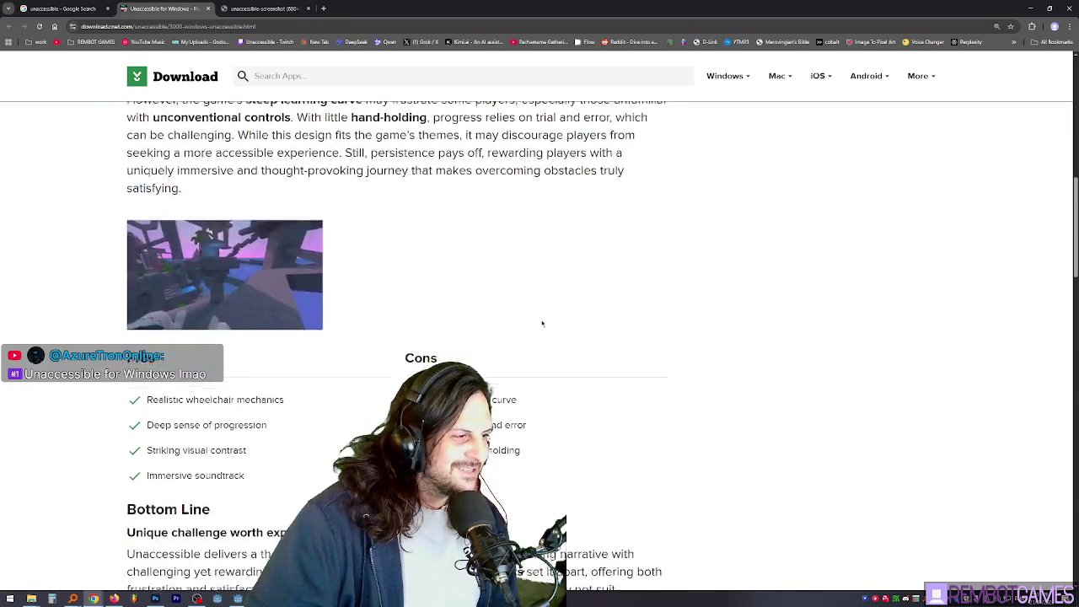
scroll(542, 323, "down", 2)
scroll(544, 364, "down", 1)
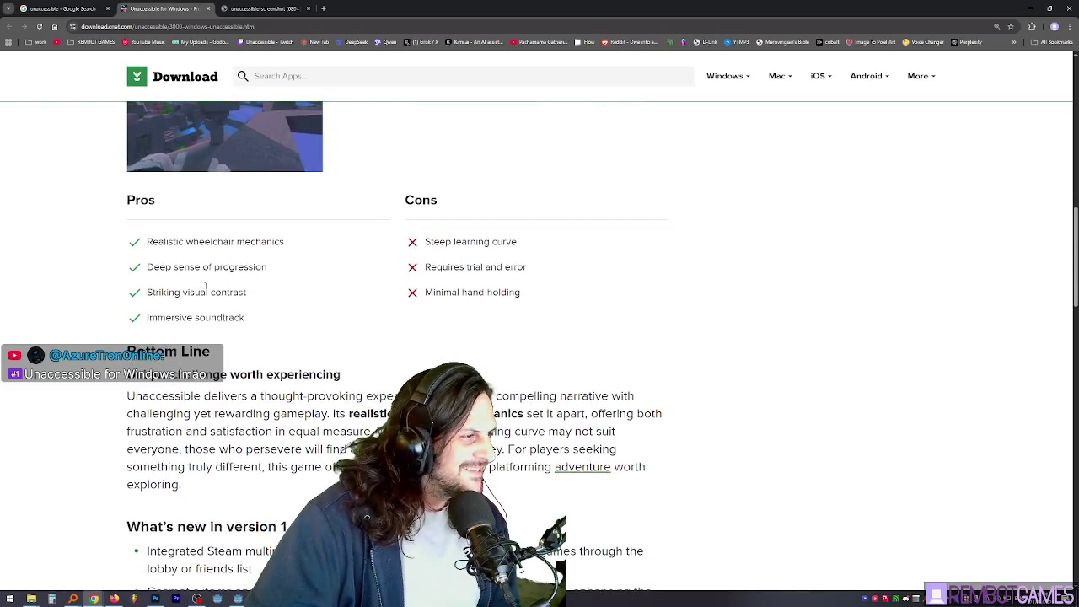
triple_click(426, 291)
left_click(539, 294)
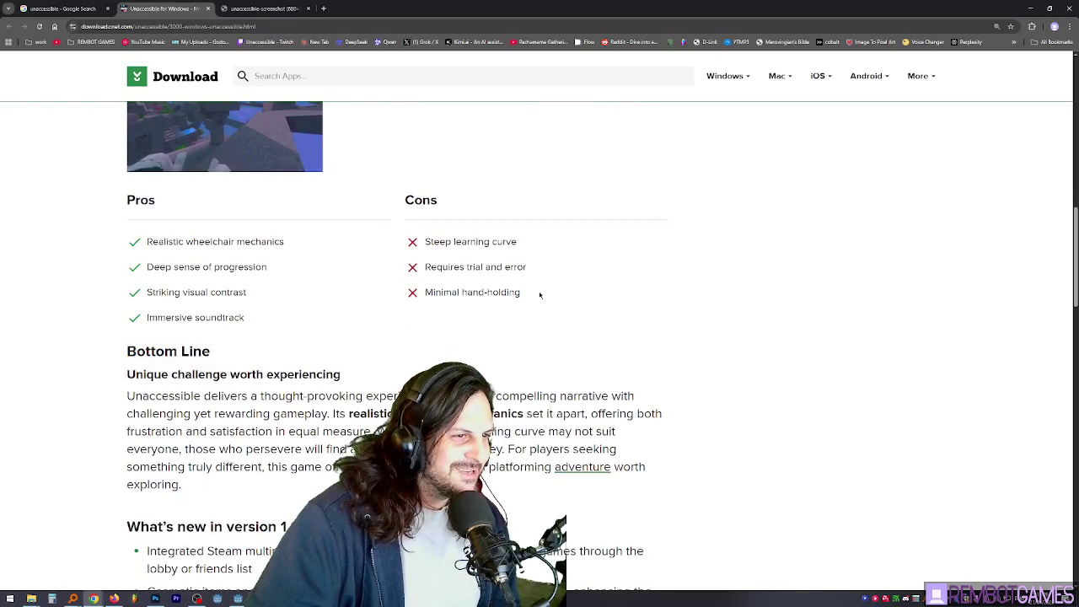
scroll(539, 294, "down", 2)
scroll(451, 287, "down", 2)
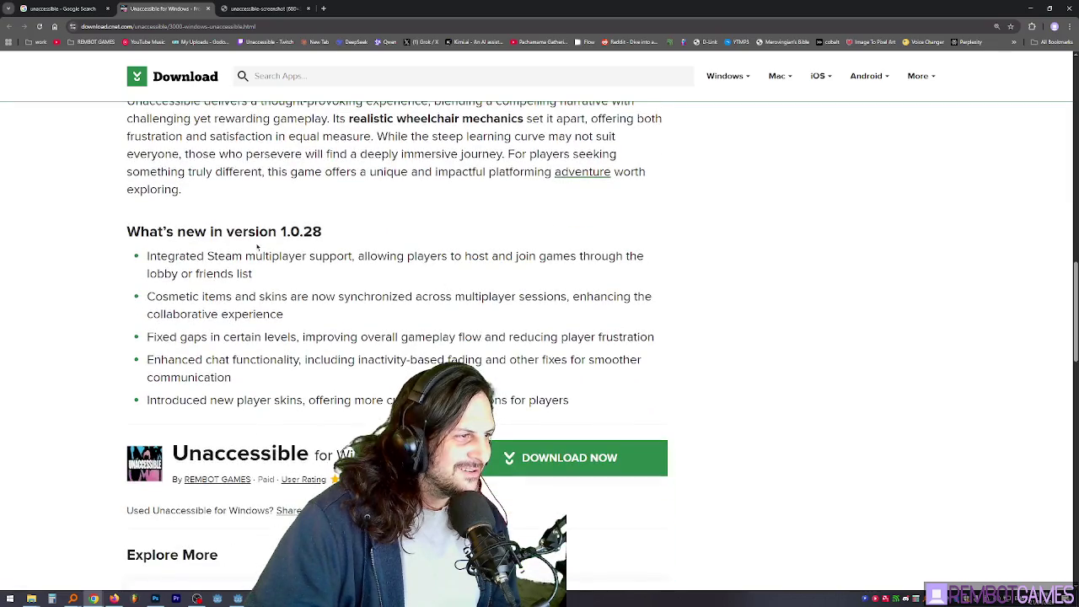
left_click_drag(245, 255, 516, 296)
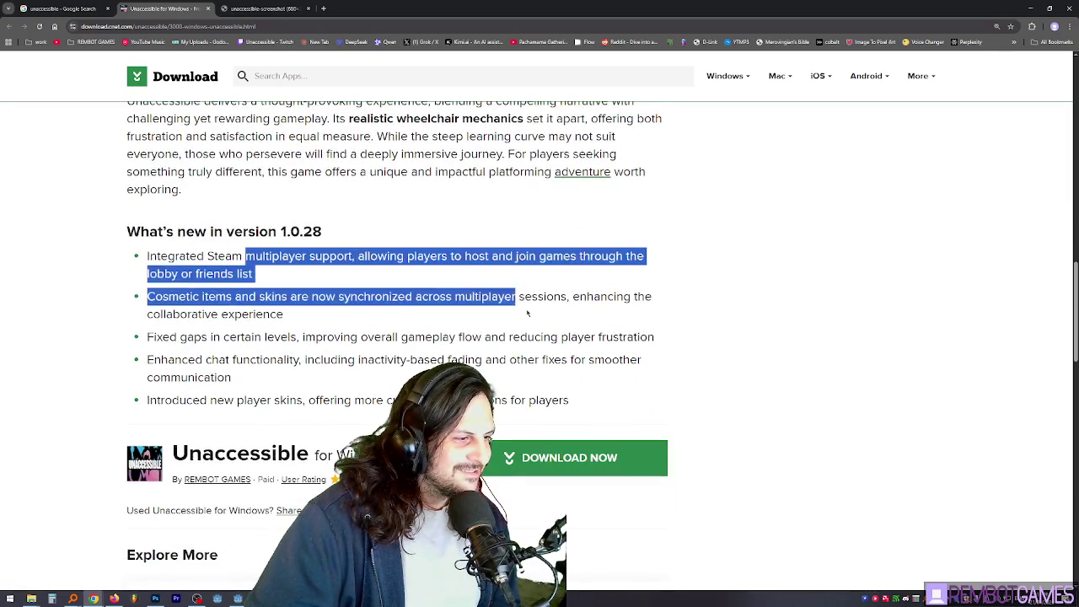
left_click(523, 346)
scroll(525, 353, "down", 1)
scroll(525, 354, "down", 1)
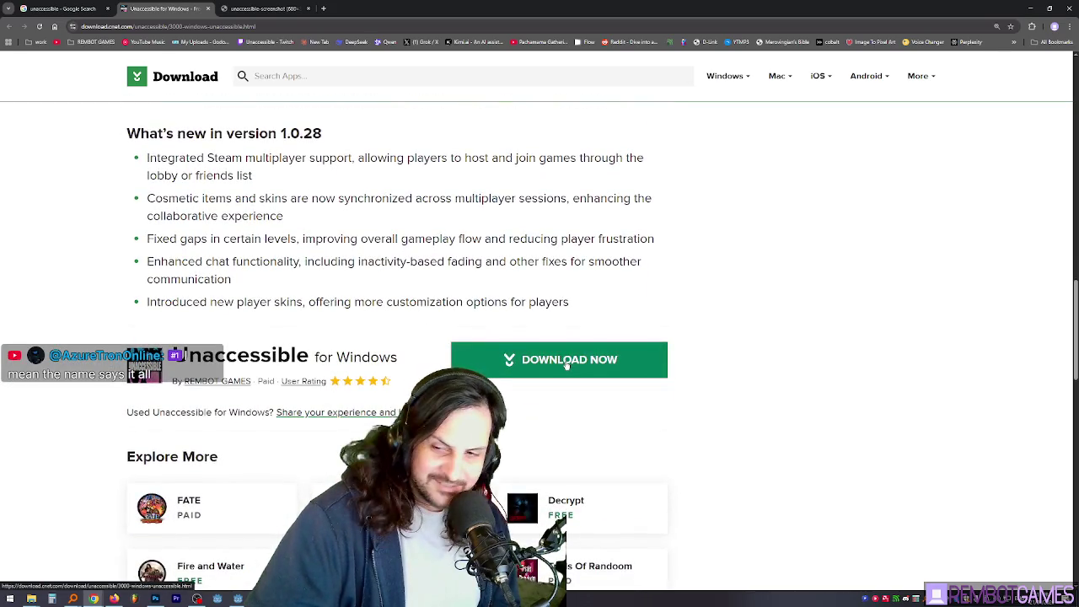
scroll(550, 281, "up", 2)
scroll(550, 281, "up", 1)
scroll(551, 280, "up", 3)
scroll(469, 284, "up", 4)
scroll(469, 284, "up", 5)
scroll(465, 292, "up", 1)
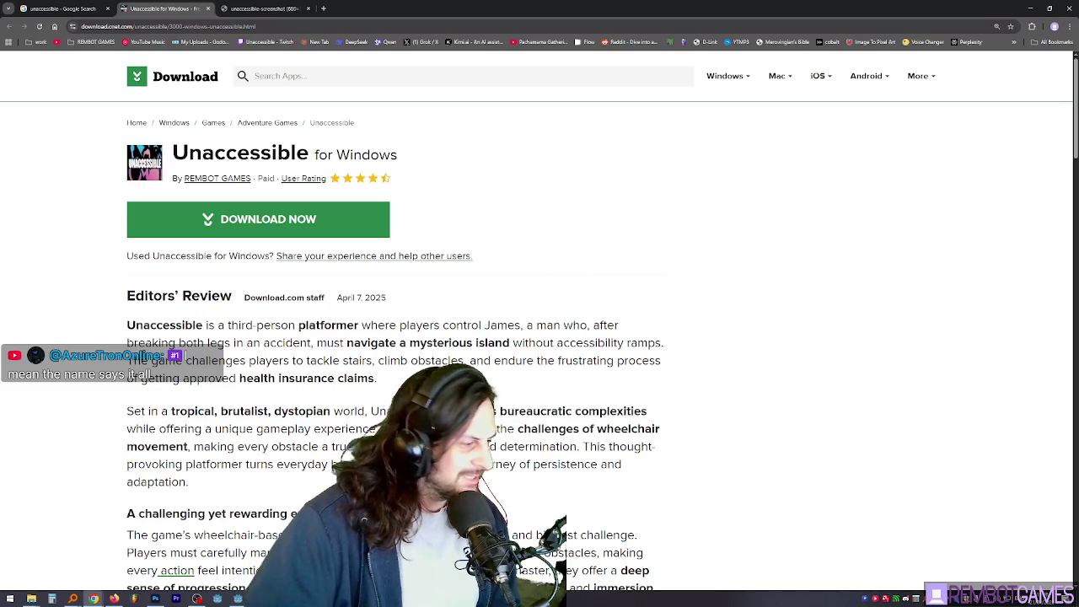
key("alt+Tab")
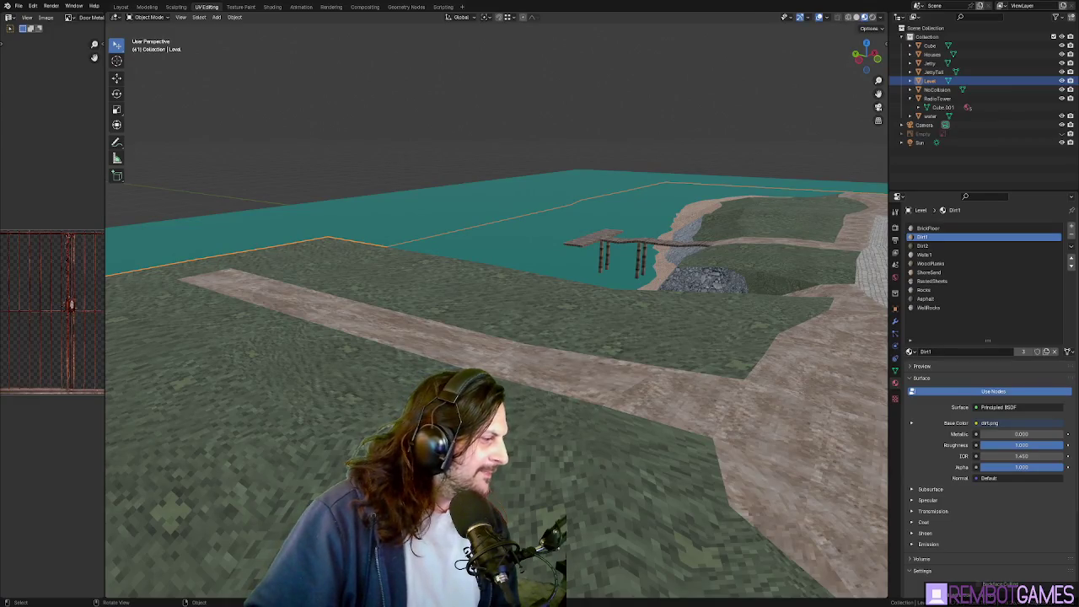
Check the Unaccessible page's 96.7 rating and browse its media gallery
scroll(914, 244, "down", 1)
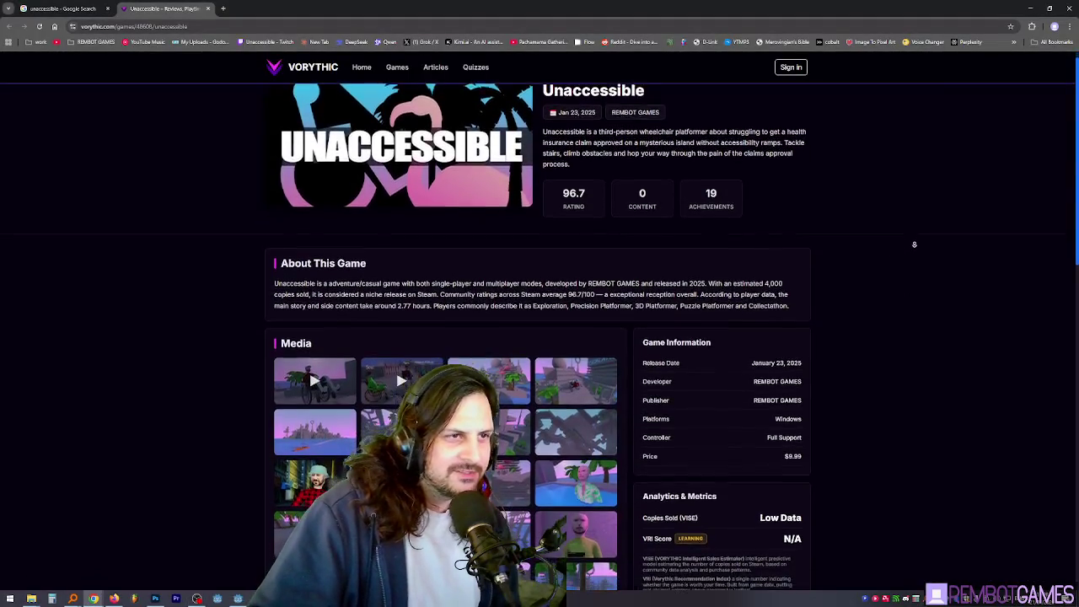
left_click_drag(560, 180, 592, 205)
left_click(894, 207)
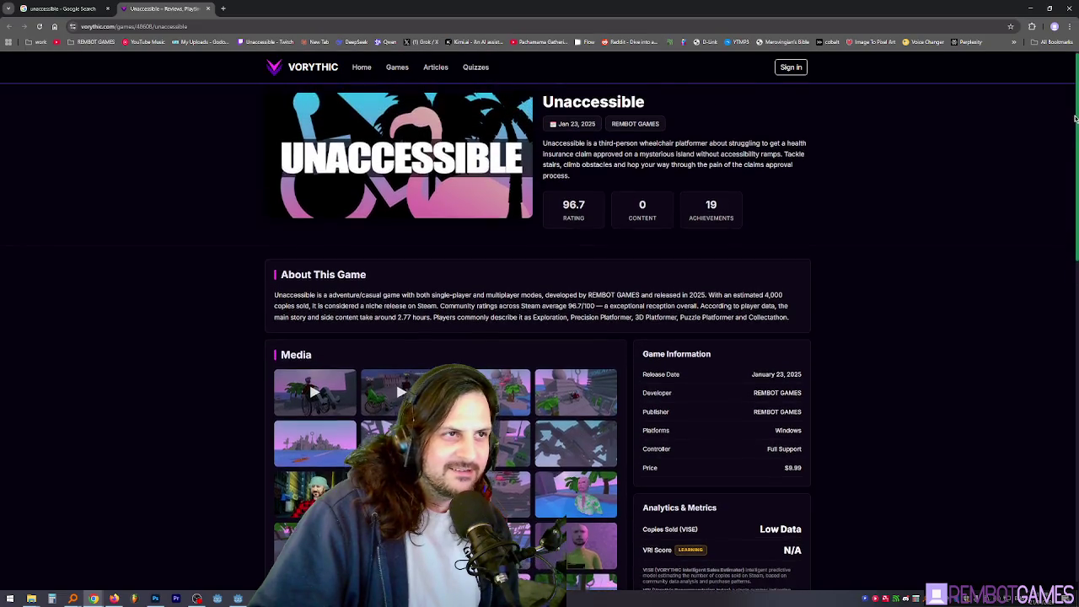
mouse_move(1077, 125)
left_mouse_down()
mouse_move(1076, 303)
mouse_move(1060, 260)
left_mouse_up()
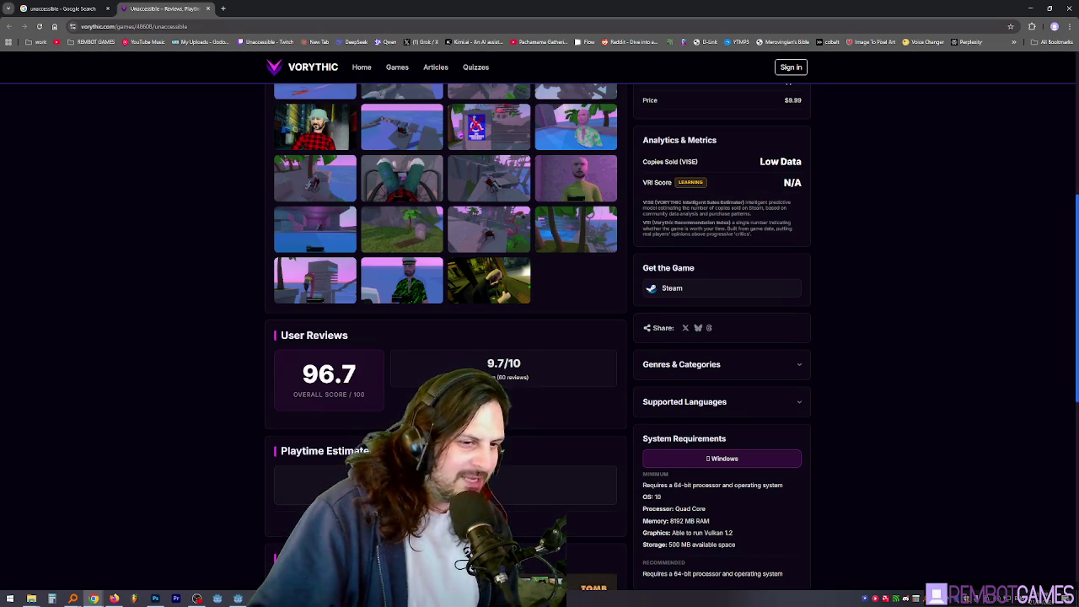
scroll(871, 317, "up", 1)
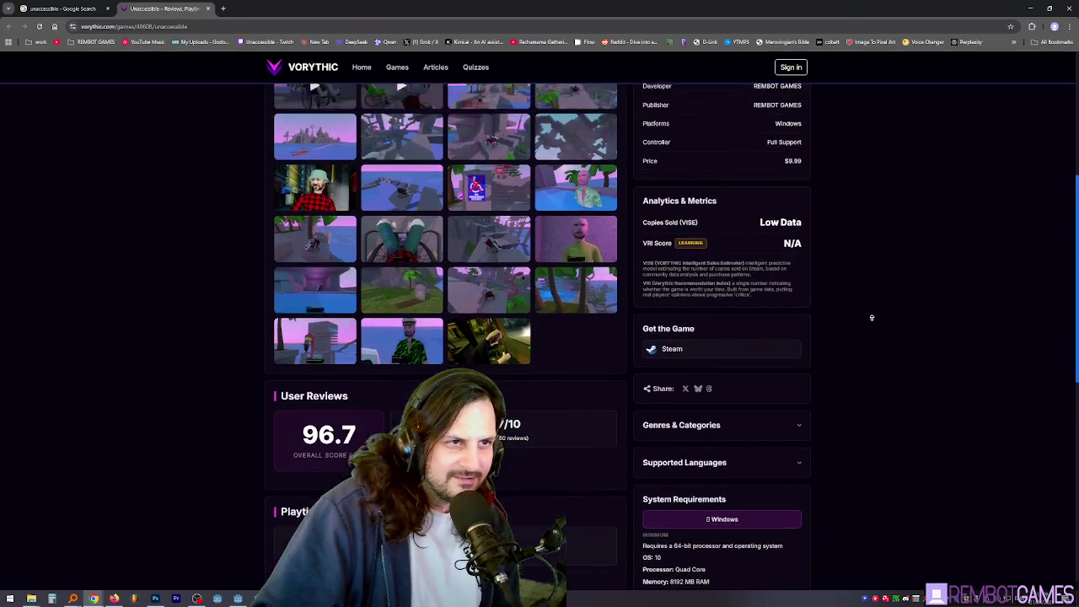
scroll(873, 321, "up", 1)
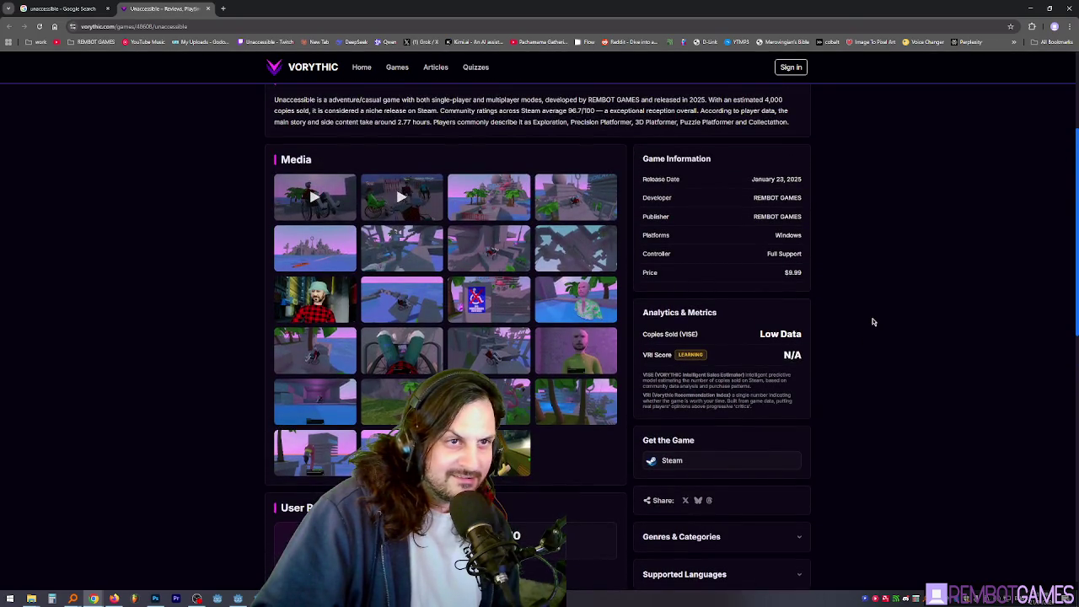